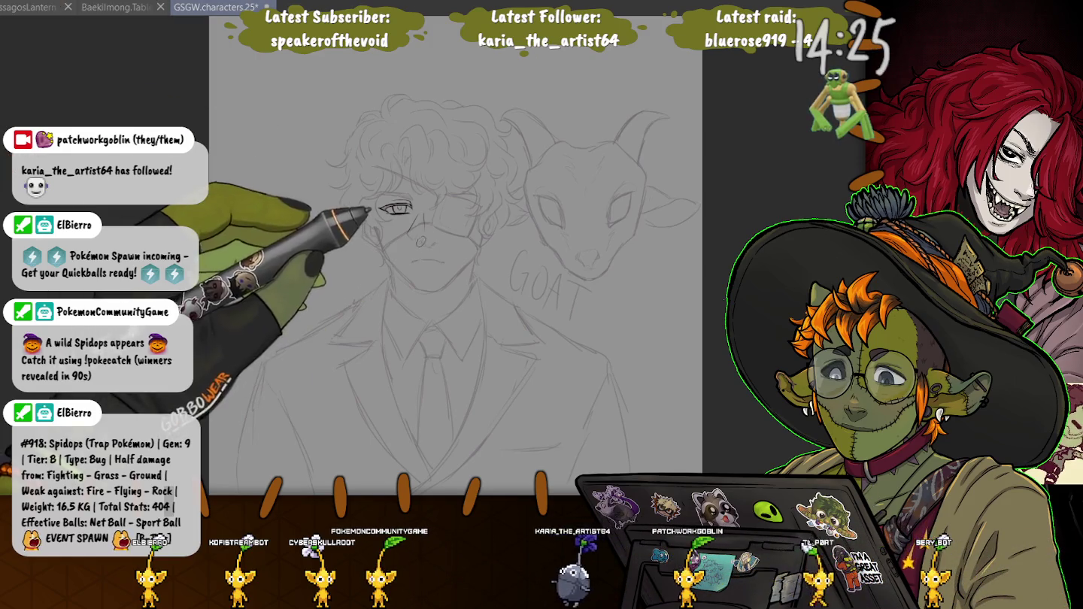
- Ink the visible eye's lid crease and iris, discarding a stray stroke beneath it
drag(386, 190, 390, 204)
key(ctrl+z)
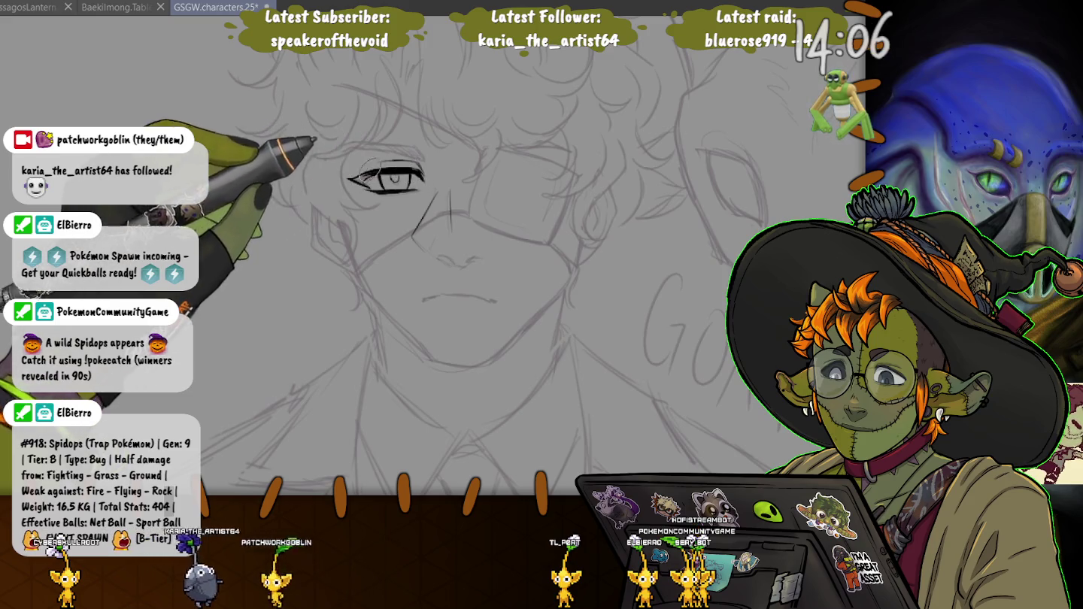
mouse_move(353, 172)
mouse_down()
mouse_move(410, 167)
mouse_move(383, 174)
mouse_up()
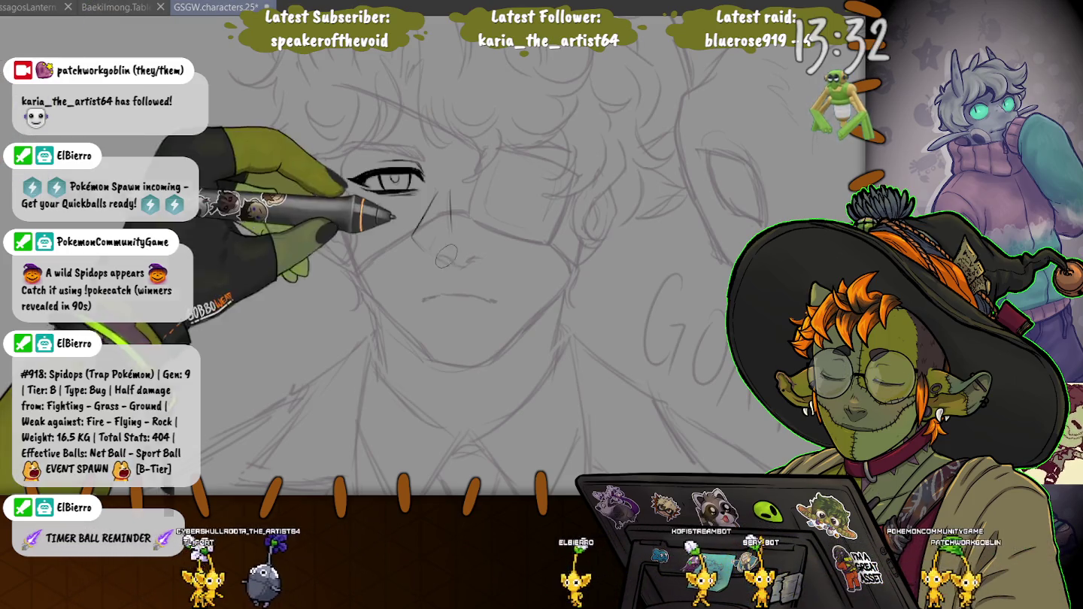
- Ink and refine the nose strokes and the line beside the nose bridge
drag(443, 260, 475, 257)
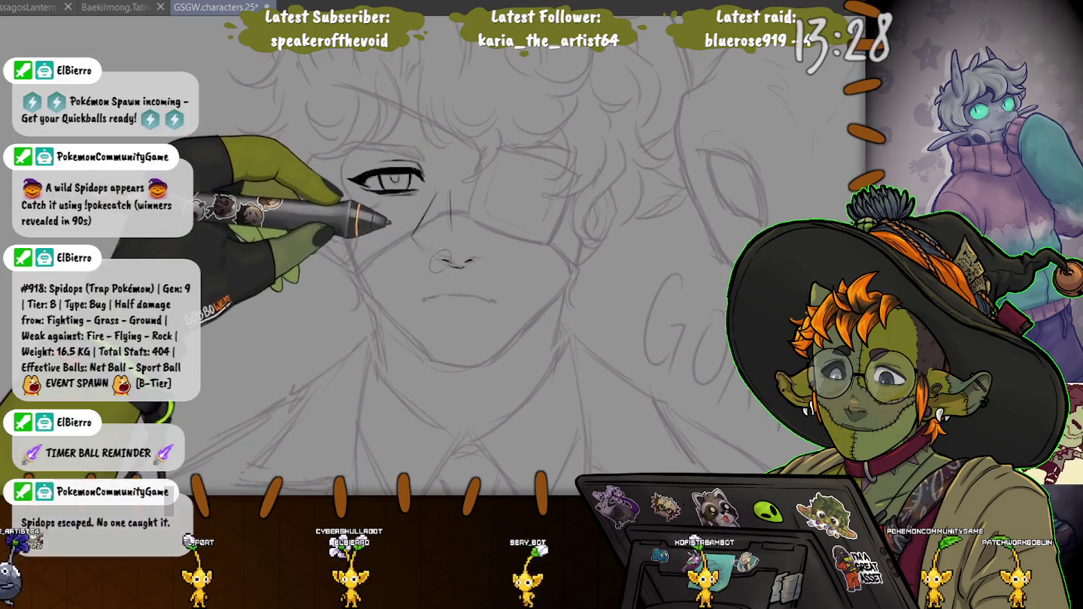
drag(383, 218, 378, 220)
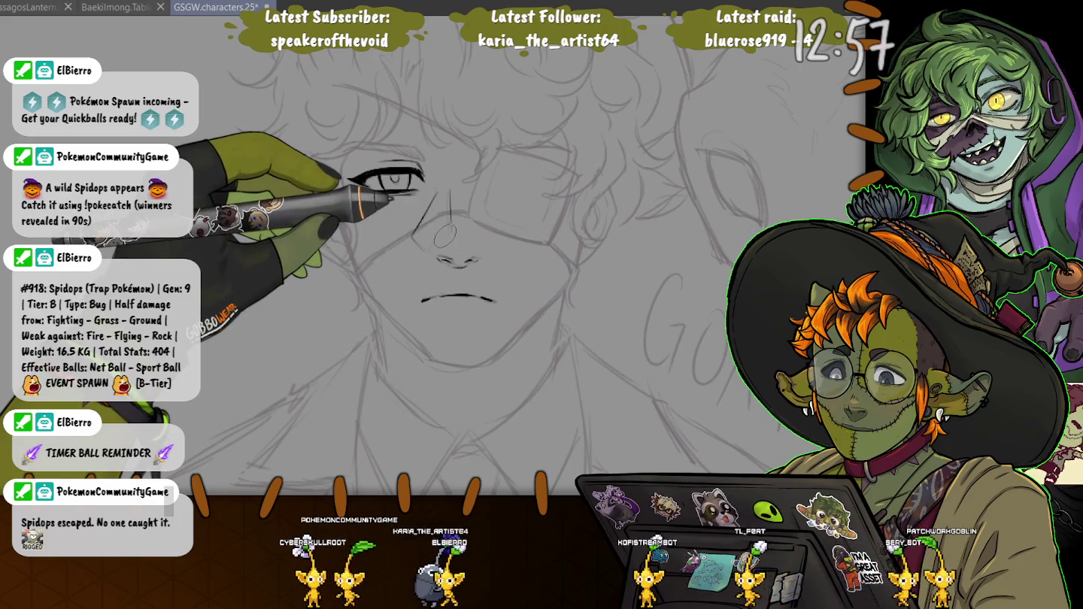
mouse_move(480, 159)
mouse_down()
mouse_move(468, 216)
mouse_move(539, 246)
mouse_move(571, 172)
mouse_move(485, 145)
mouse_up()
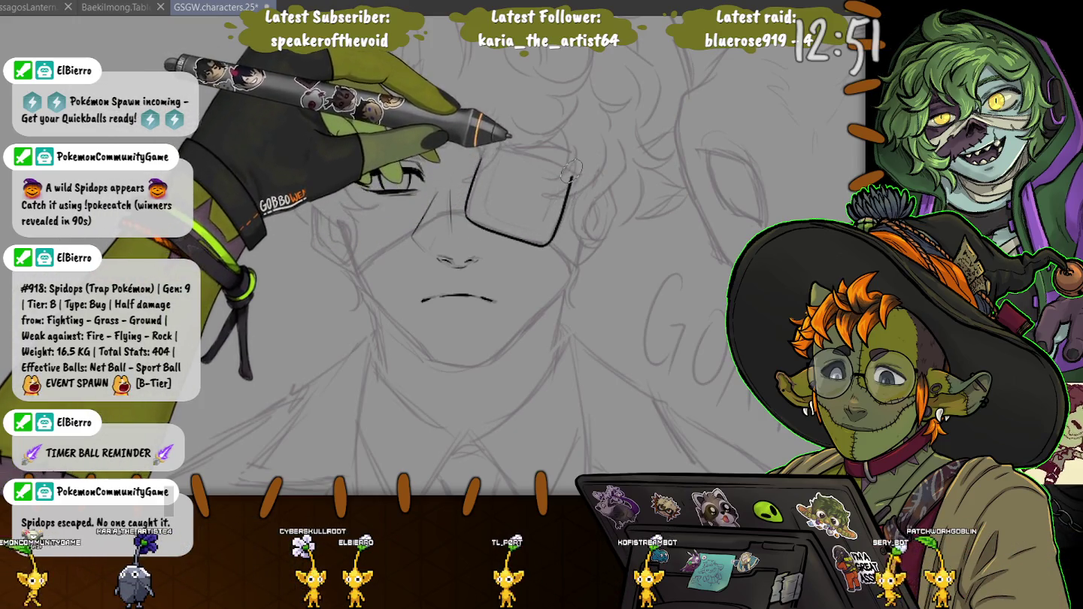
- Complete the rounded eyepatch outline and ink its lower strap down to the jaw
drag(348, 179, 421, 174)
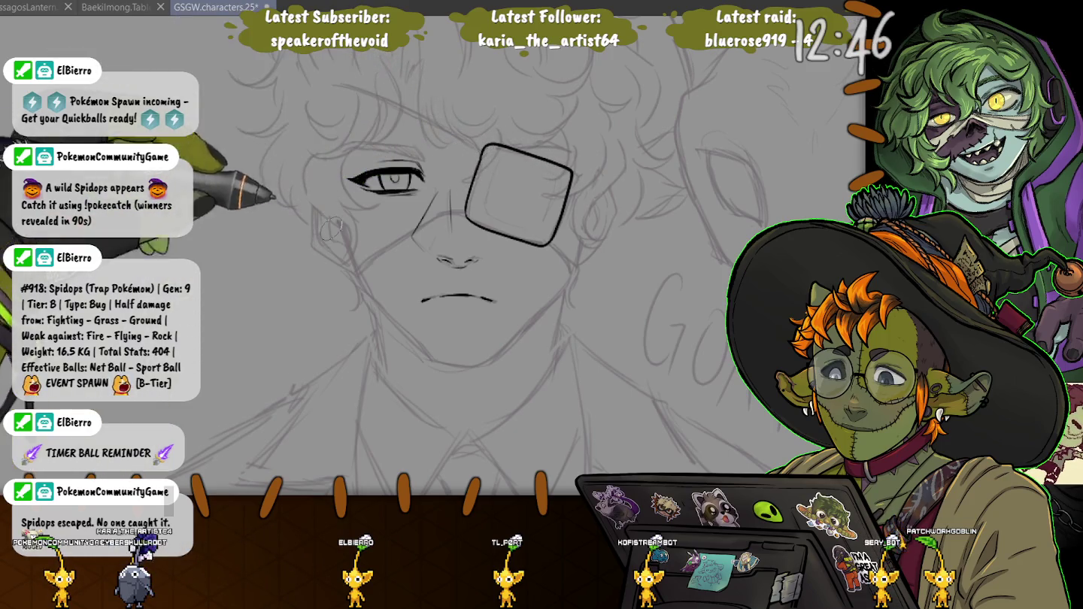
mouse_move(543, 242)
mouse_down()
mouse_move(571, 263)
mouse_move(553, 242)
mouse_up()
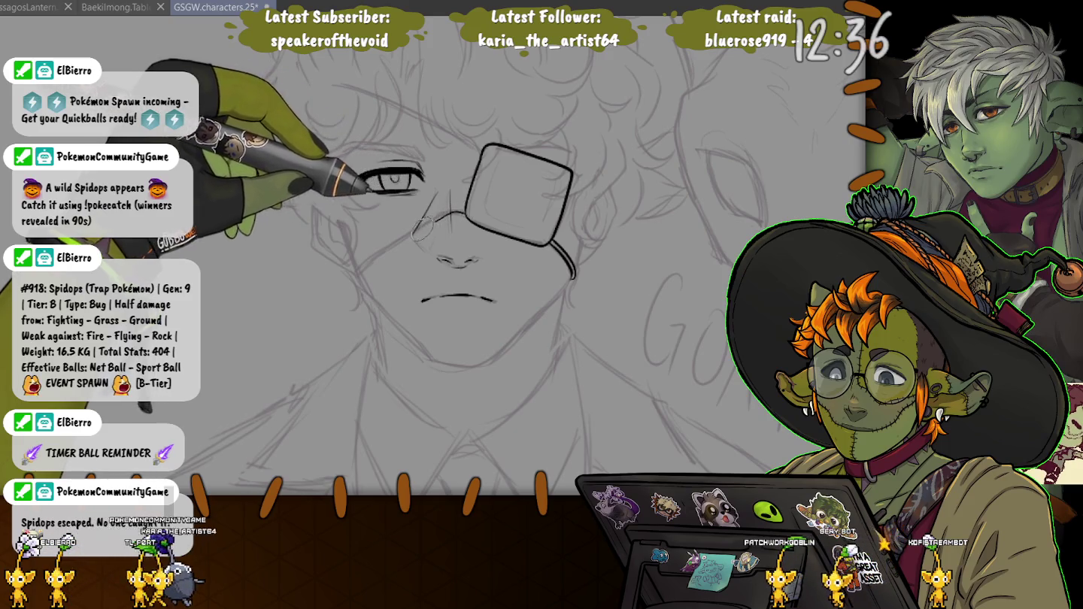
drag(357, 278, 456, 213)
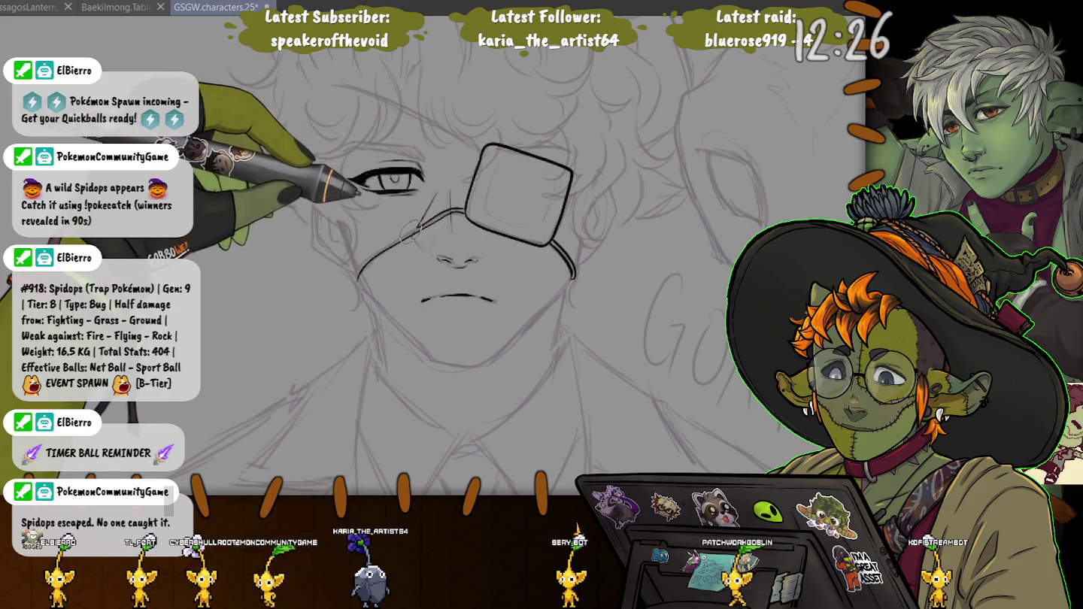
drag(409, 232, 369, 269)
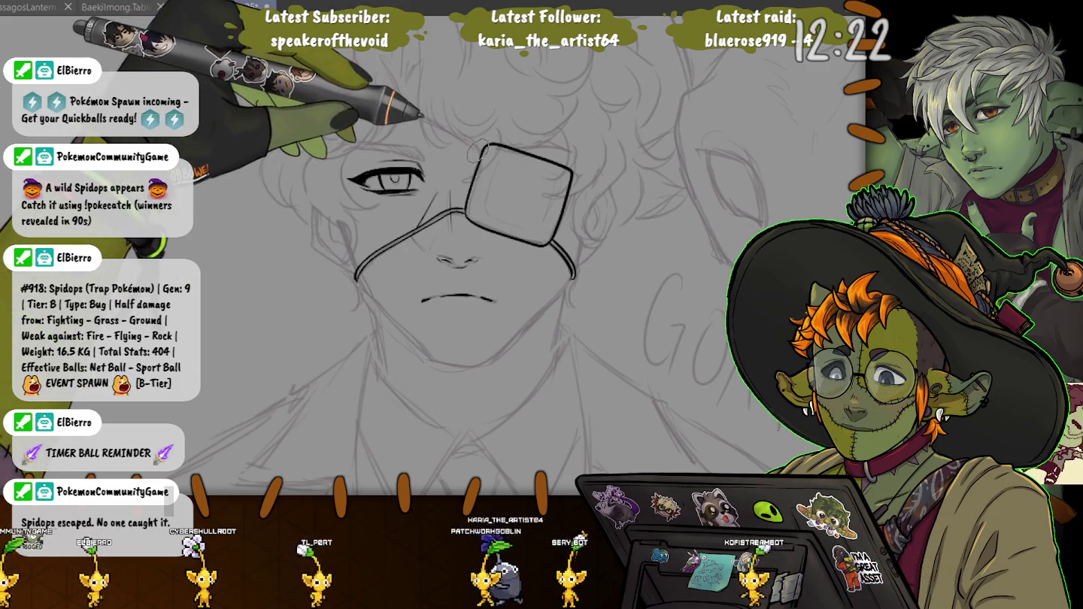
- Ink the upper strap into the hair, the short top-right strap, and the cheek below the eye
drag(476, 148, 373, 89)
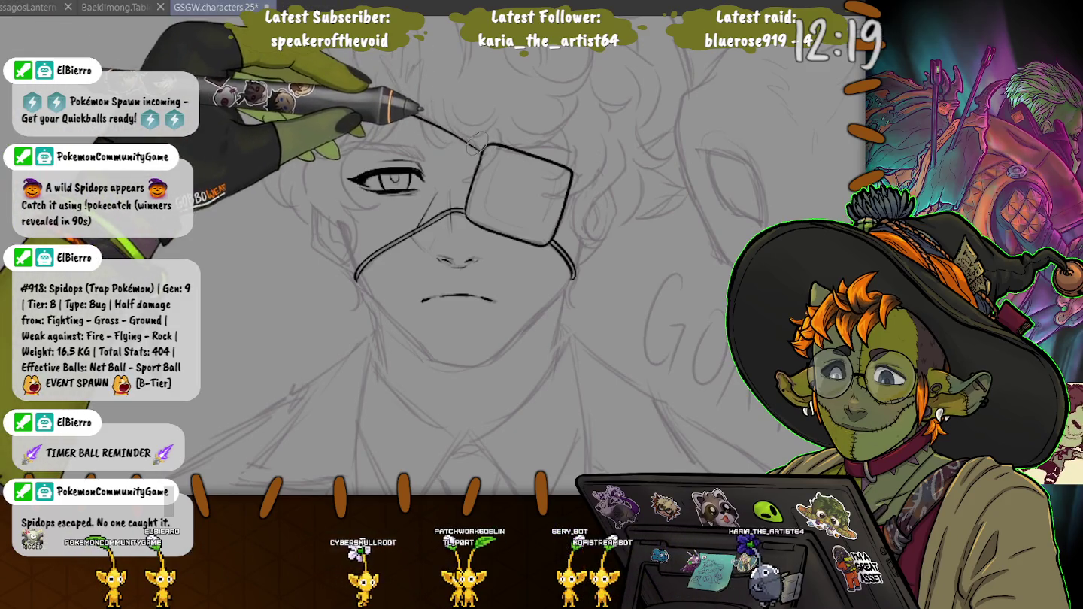
drag(475, 146, 373, 89)
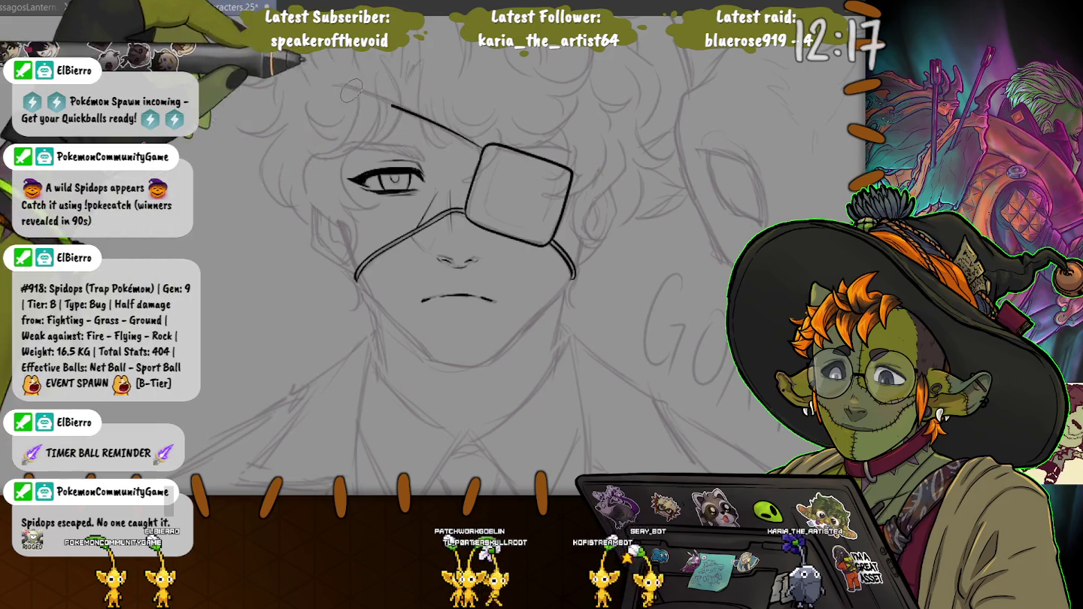
drag(428, 111, 359, 81)
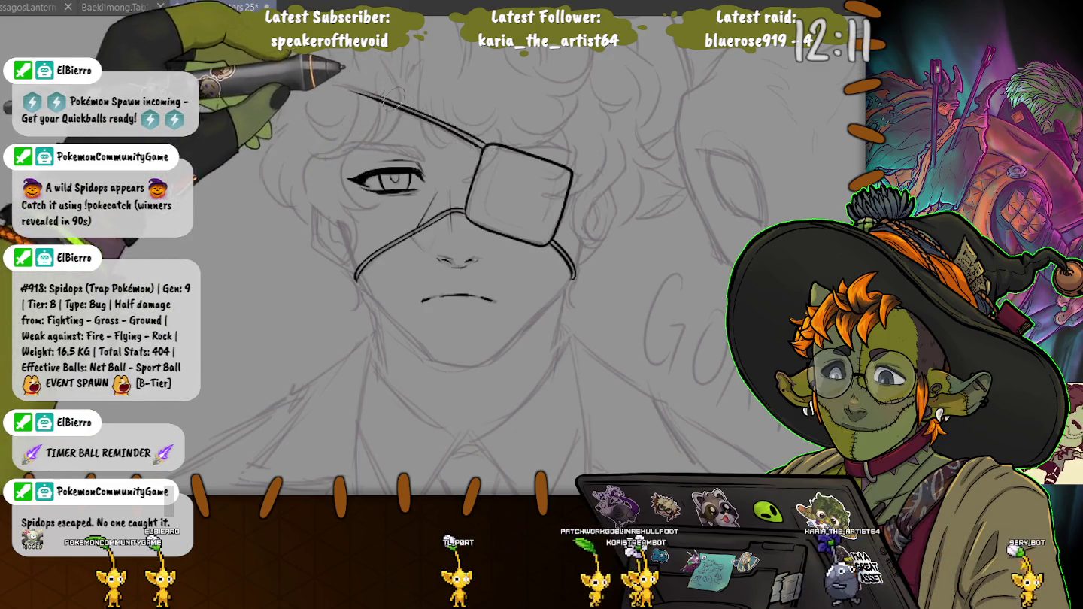
drag(415, 112, 359, 90)
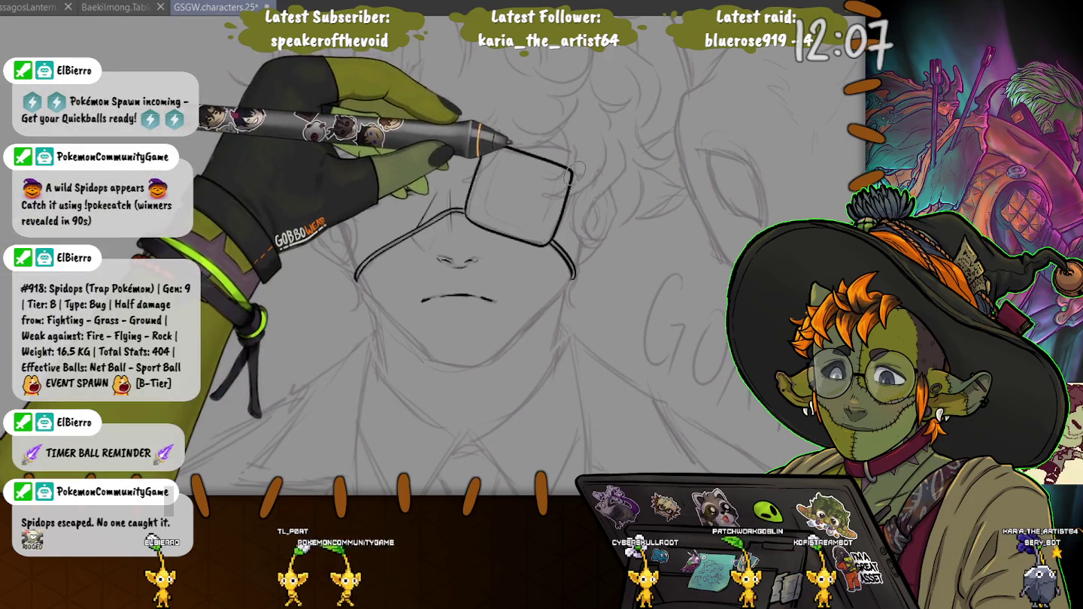
drag(572, 175, 593, 167)
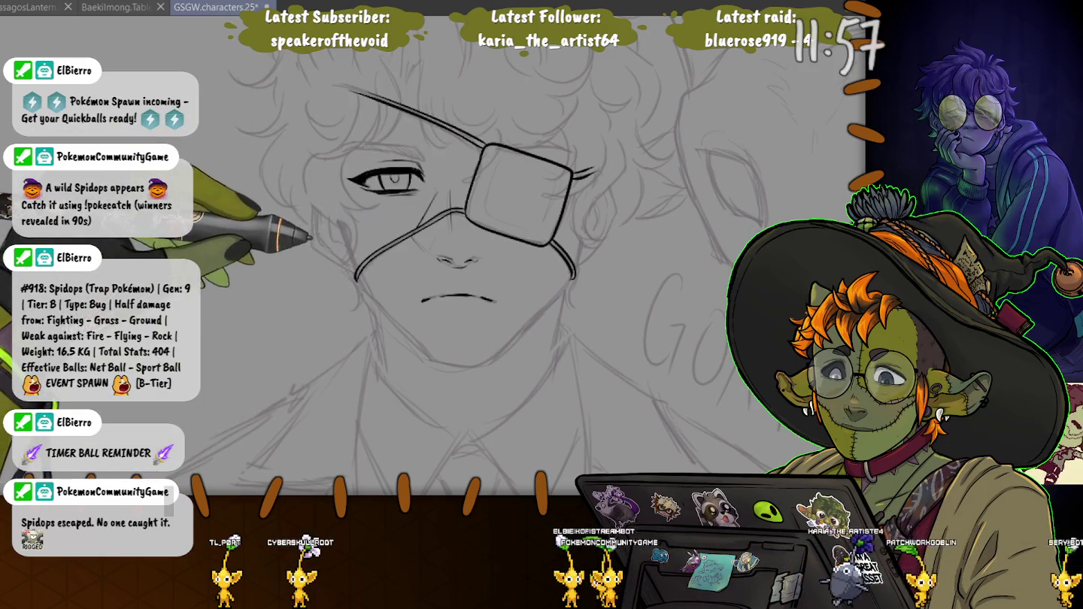
drag(335, 251, 357, 281)
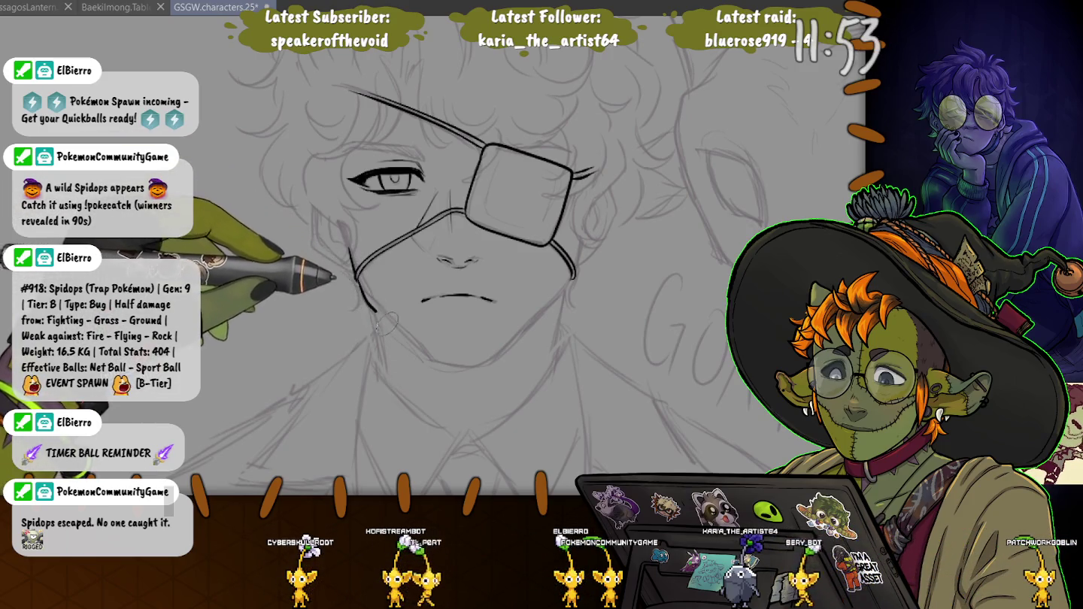
- Trace the left cheek and jawline down to the chin, joining it into the chin line
drag(360, 282, 398, 335)
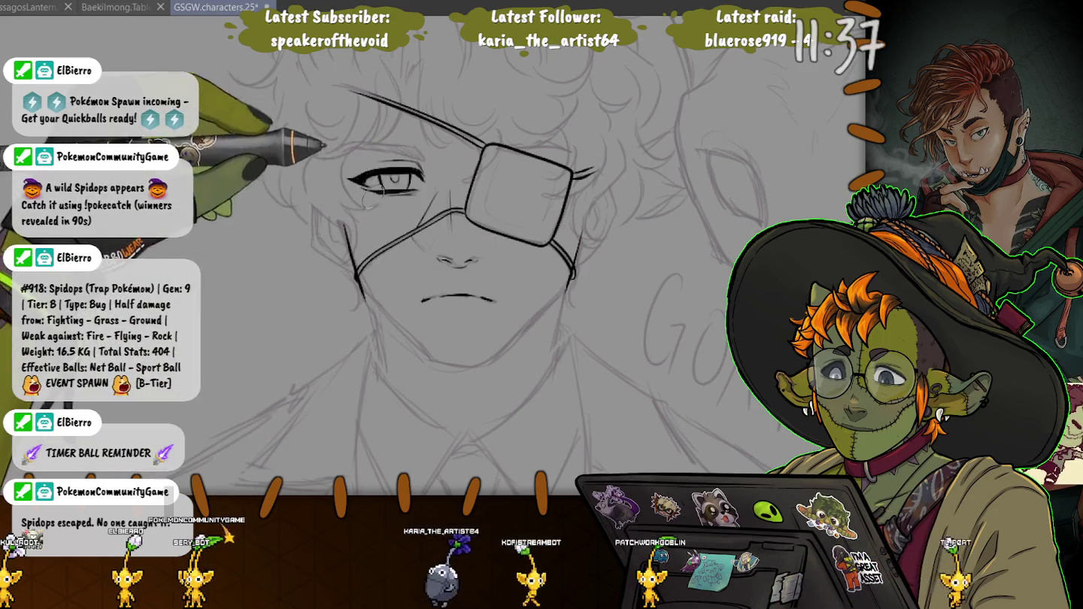
drag(344, 225, 361, 288)
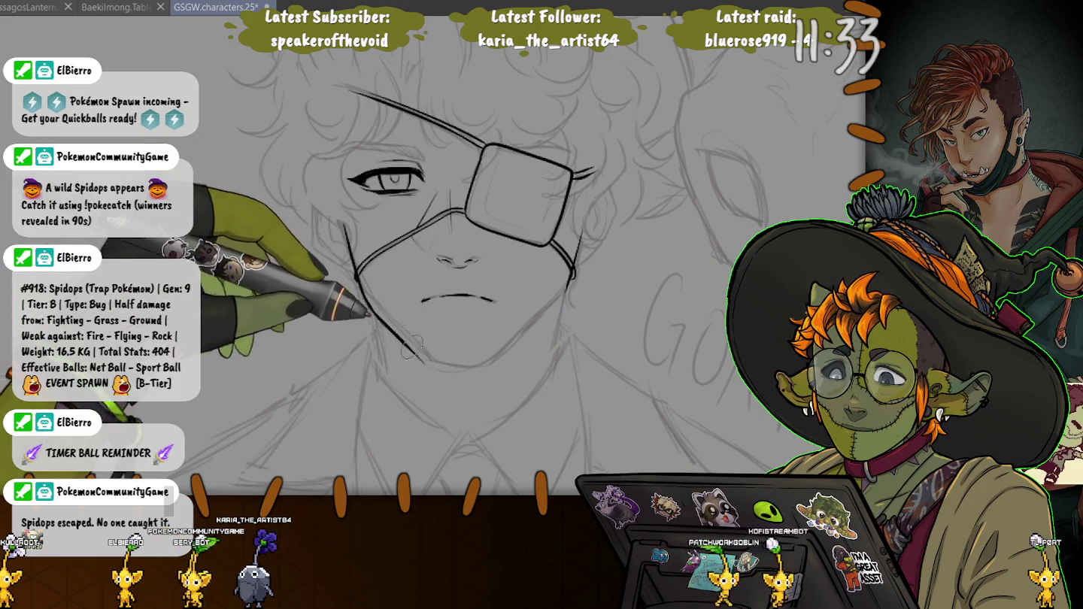
drag(424, 363, 484, 375)
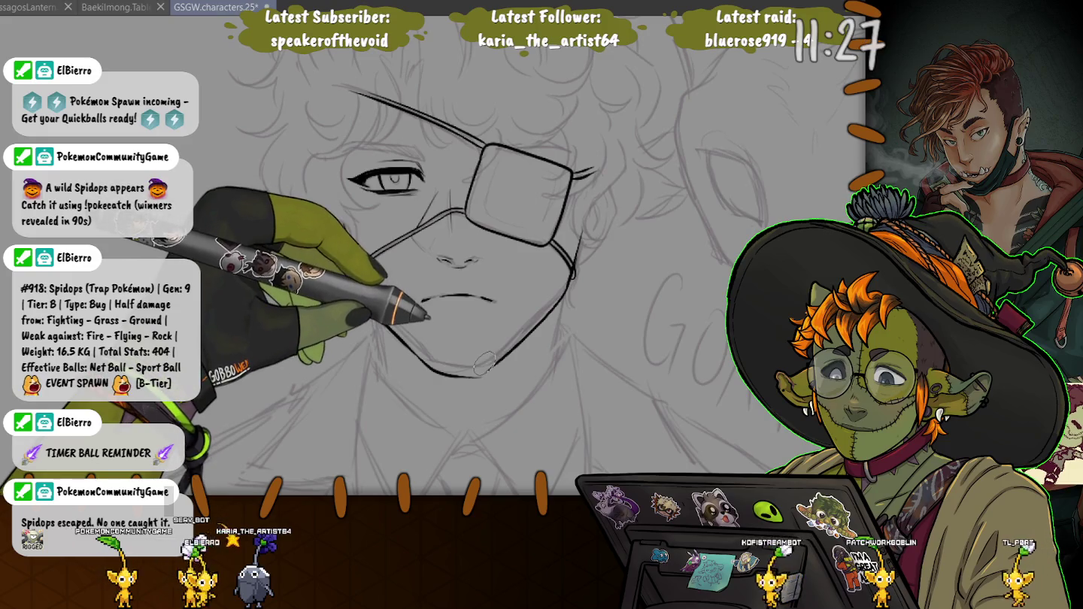
drag(344, 226, 429, 371)
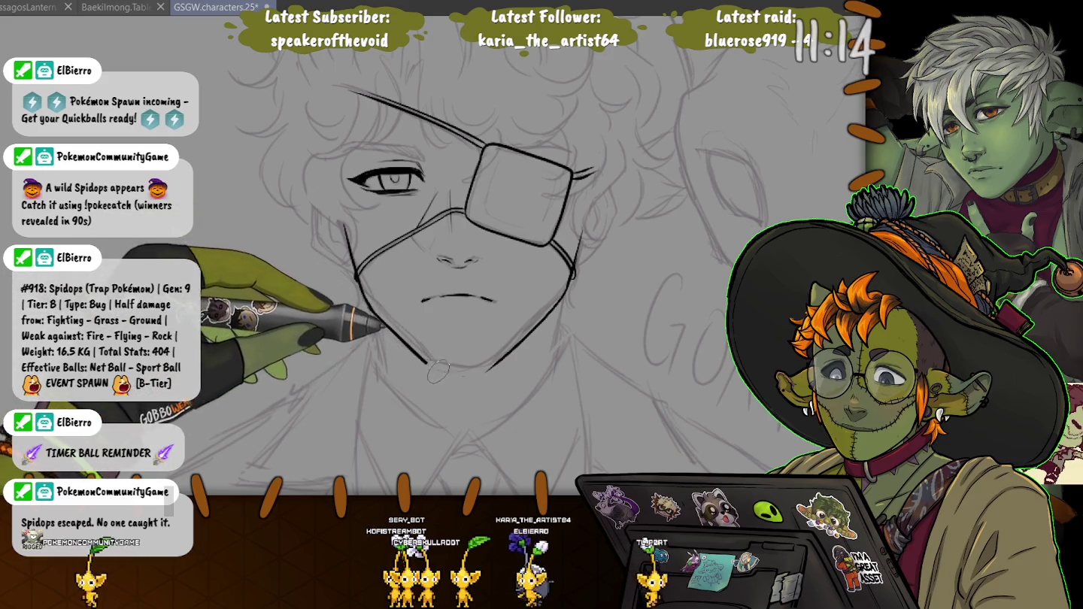
drag(428, 364, 484, 368)
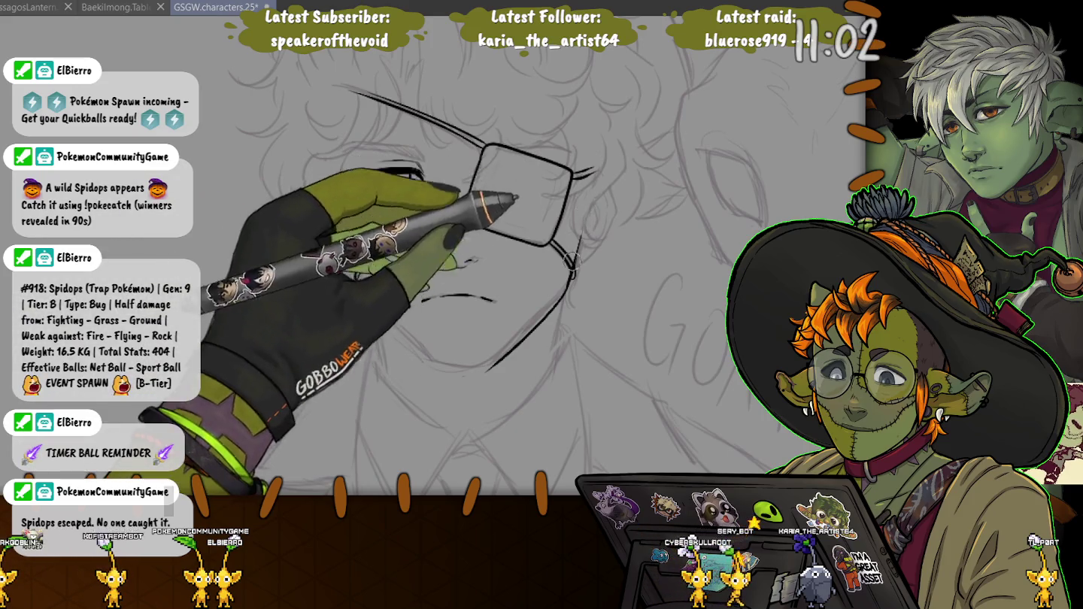
- Ink the line along the cheek and discard a failed long jawline stroke
key(ctrl+z)
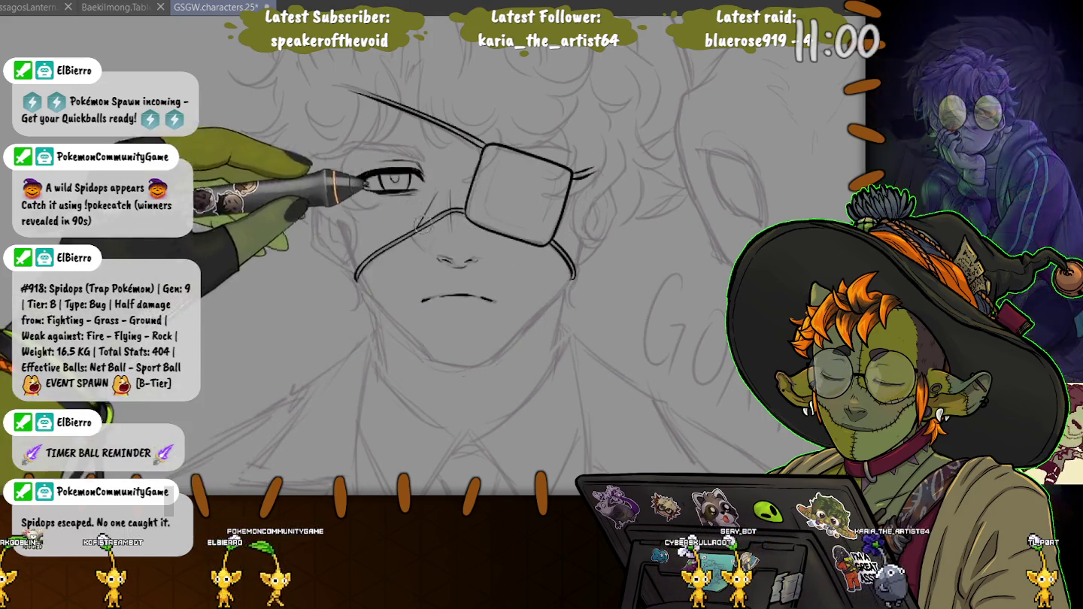
key(ctrl+y)
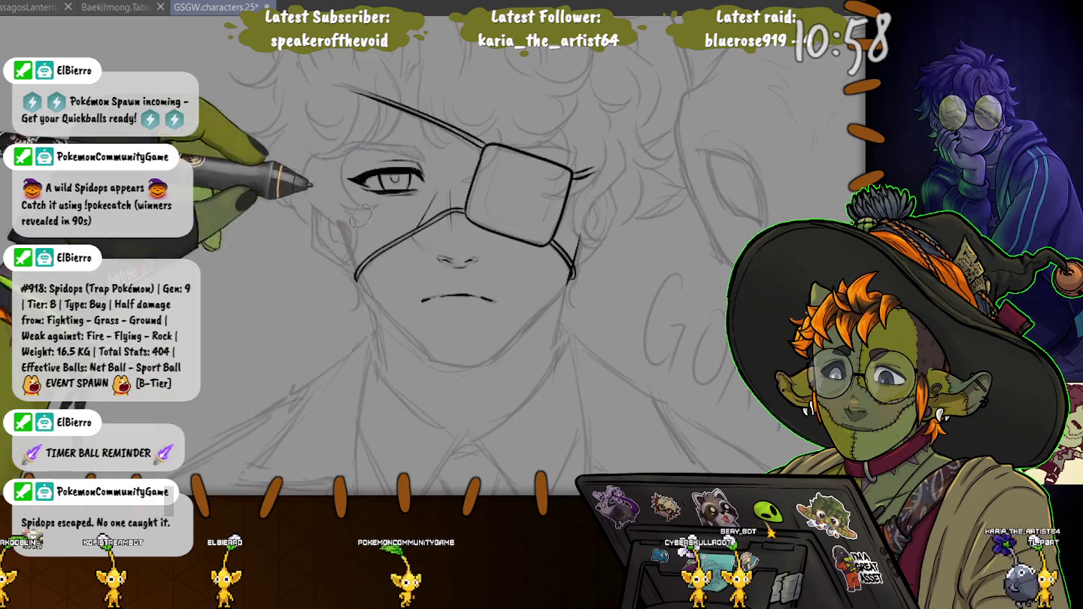
drag(349, 240, 360, 284)
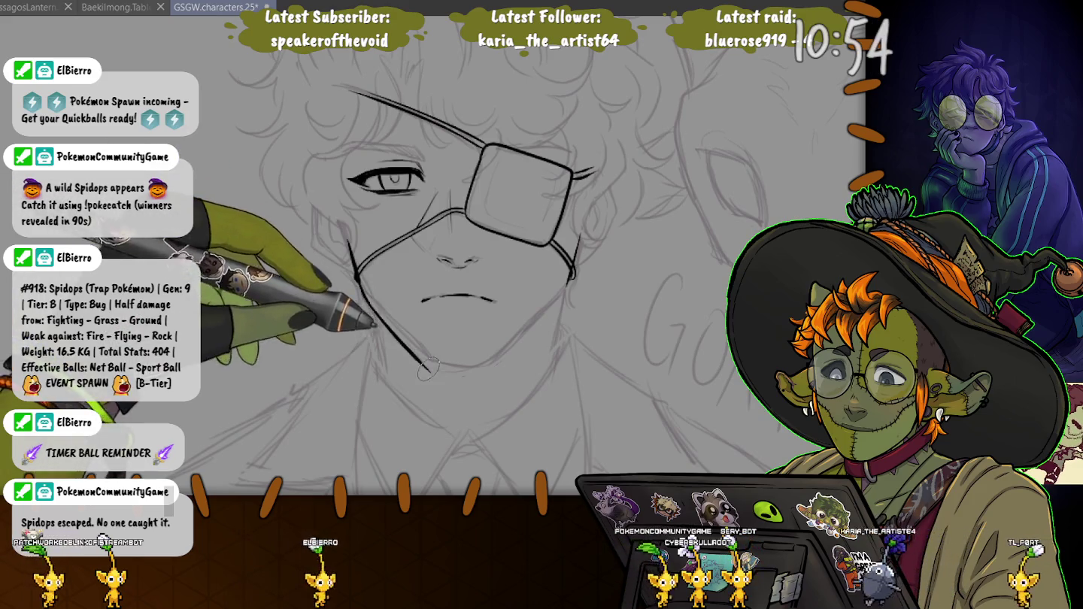
drag(356, 280, 430, 370)
key(ctrl+z)
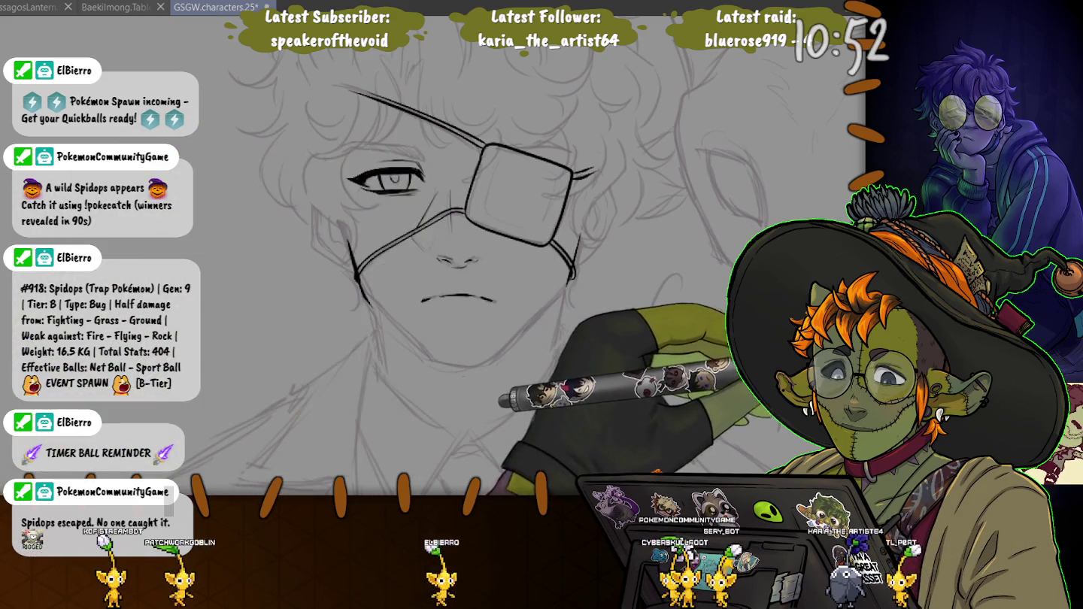
- Check the ink without the sketch, redraw the jaw to the chin, then lasso the nose and mouth
key(ctrl+h)
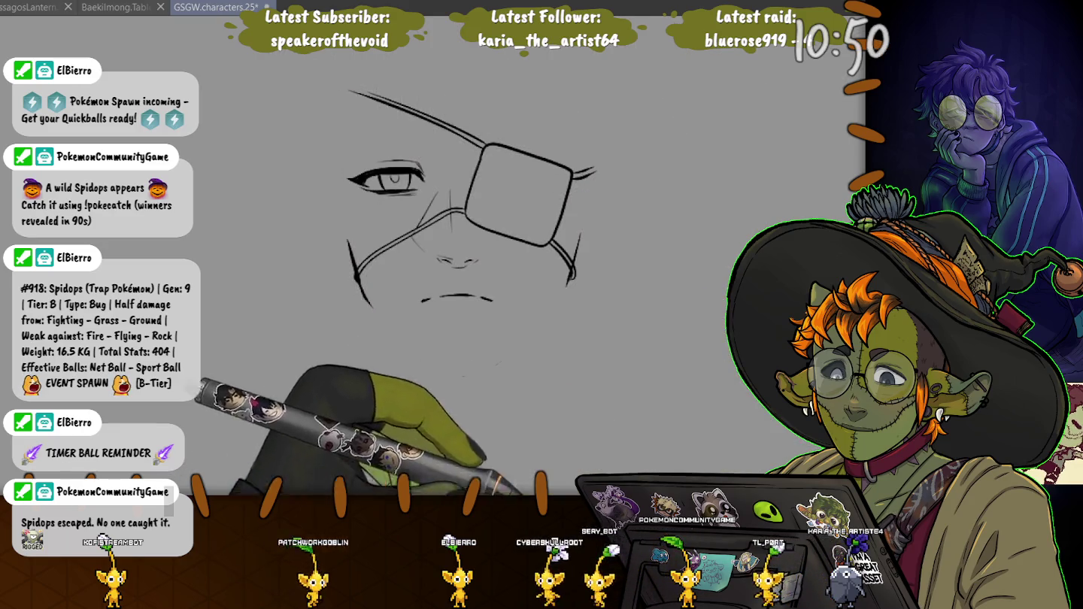
key(ctrl+h)
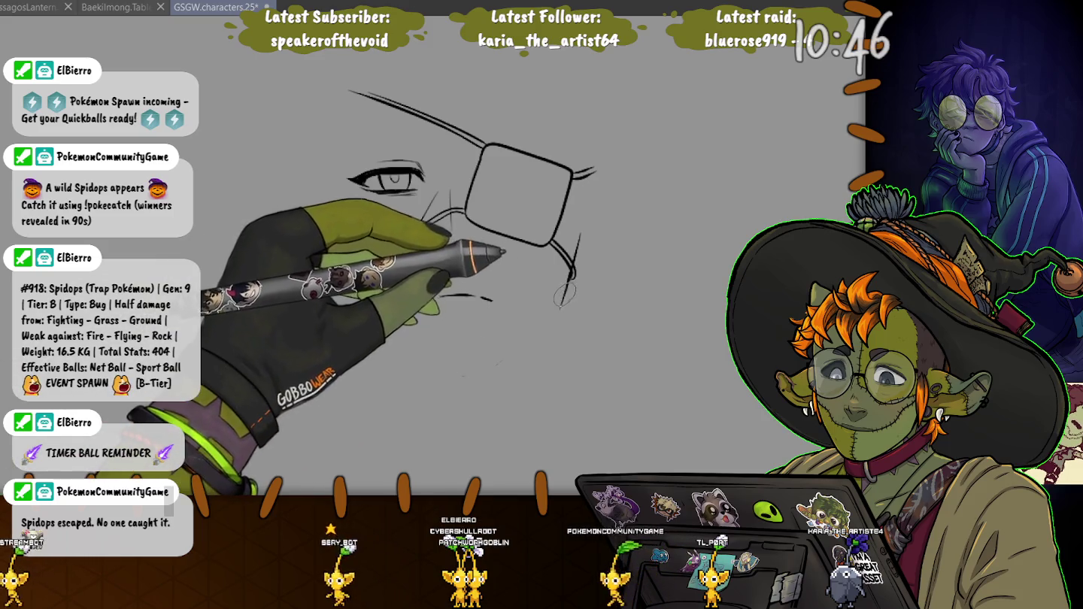
drag(531, 338, 482, 370)
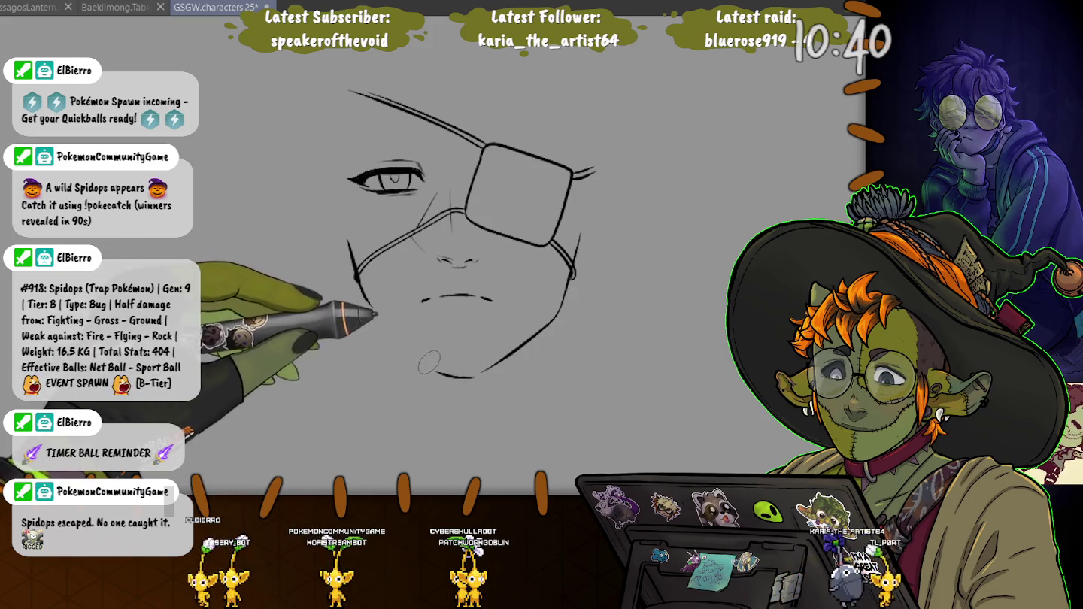
drag(362, 292, 432, 369)
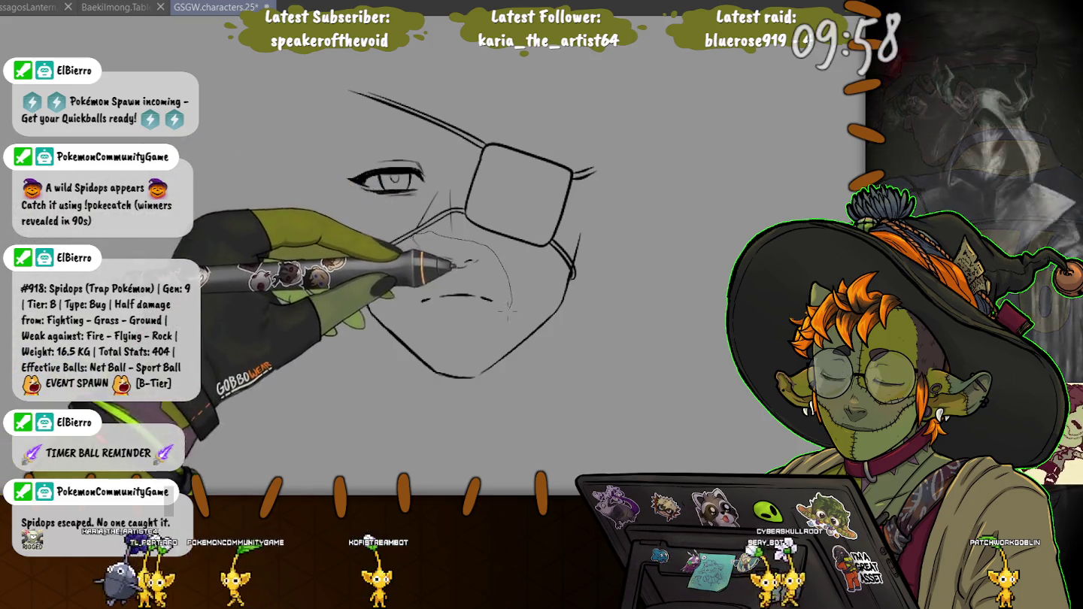
drag(410, 237, 395, 299)
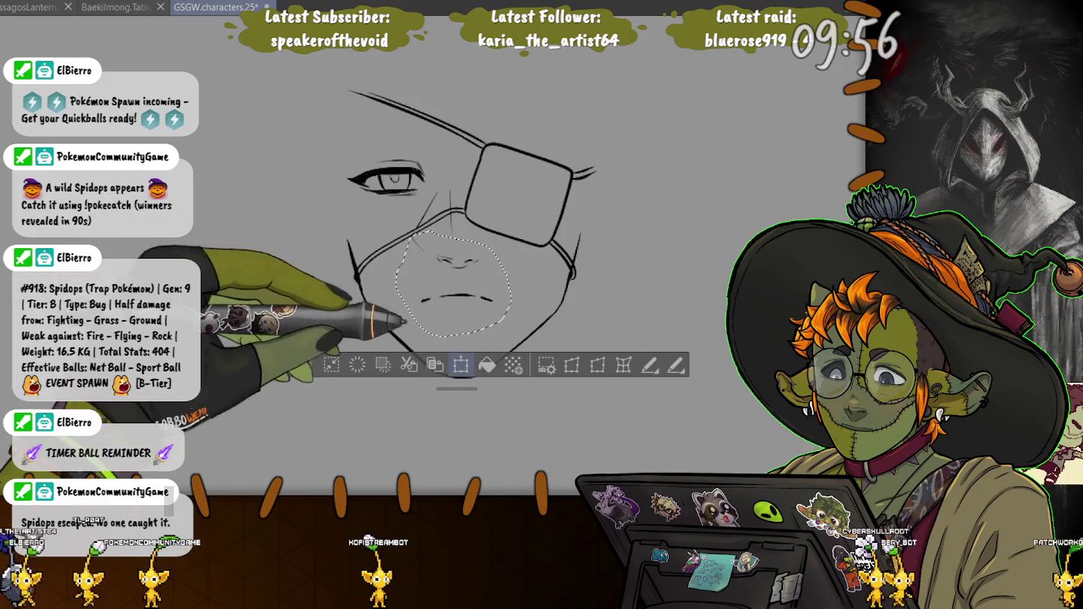
- Move the selected nose and mouth slightly lower and deselect
click(461, 365)
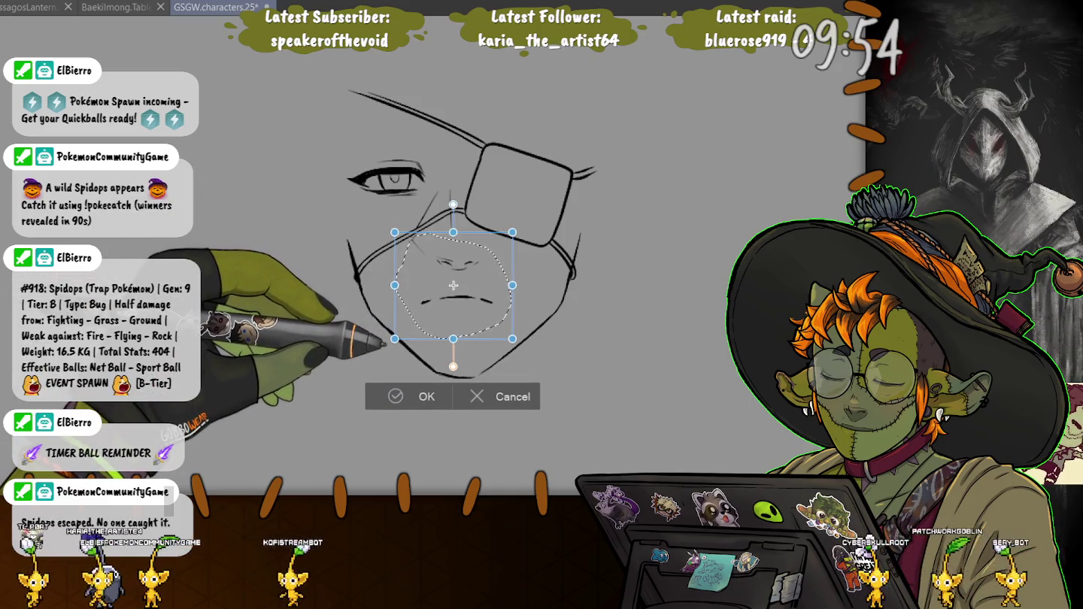
drag(454, 302, 454, 307)
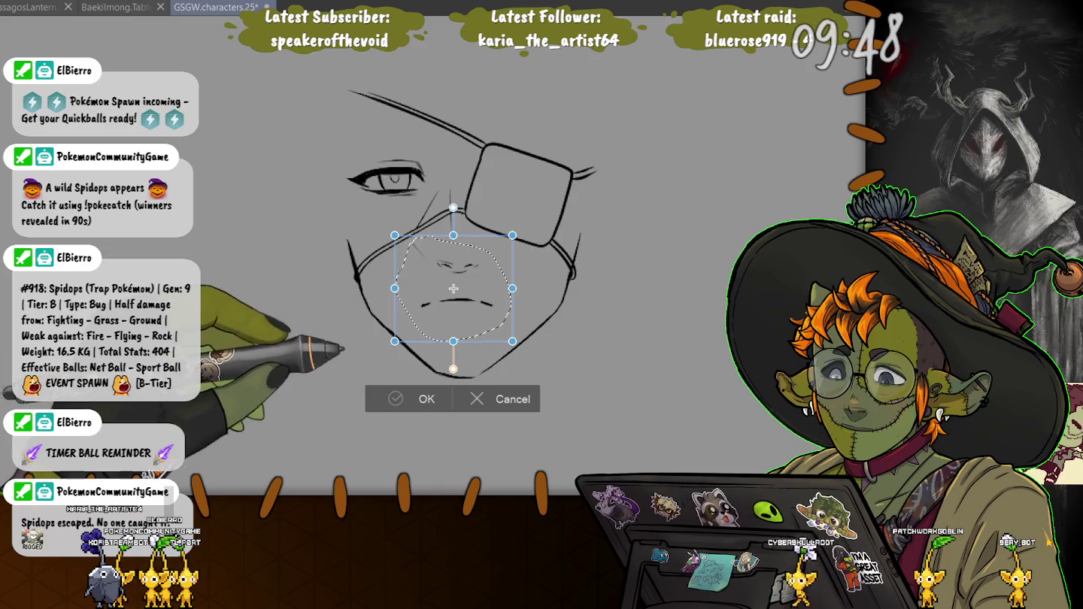
key(Return)
key(ctrl+d)
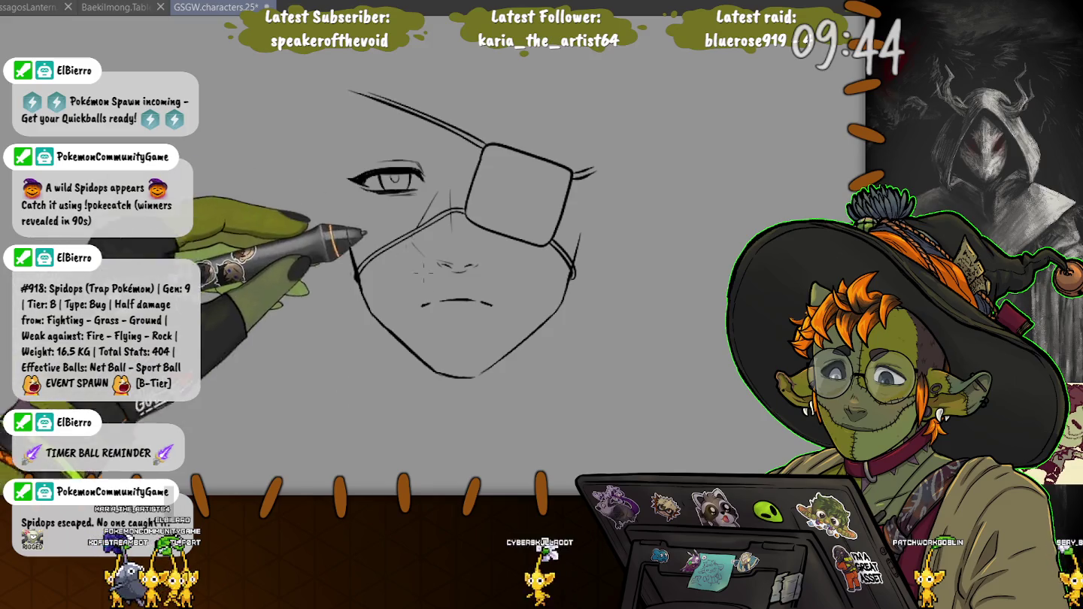
- Lasso the inked mouth and reshape it with a transform
drag(394, 302, 457, 303)
key(ctrl+t)
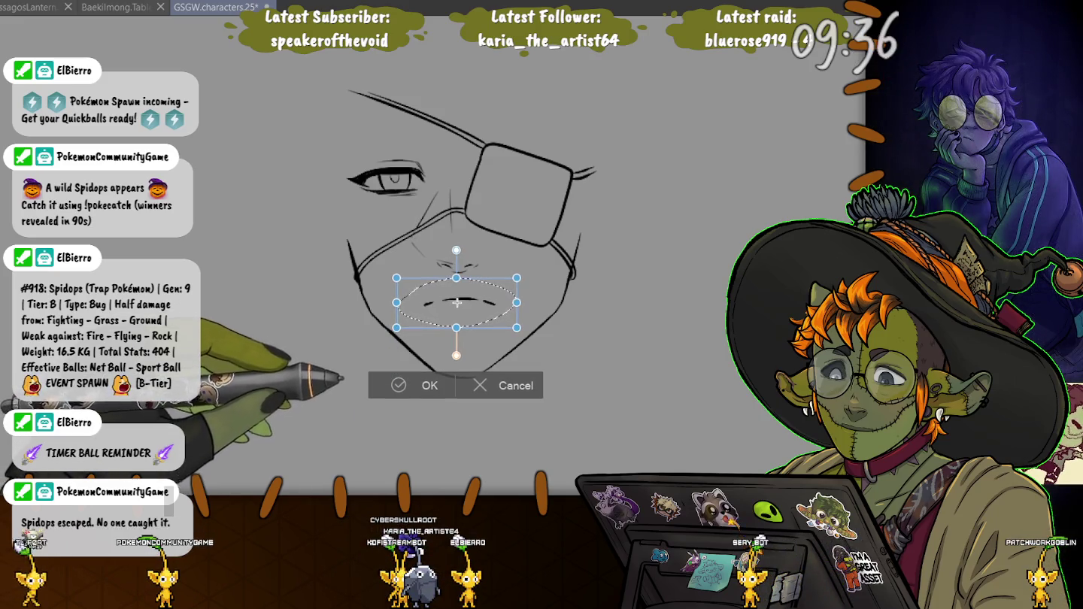
key(Return)
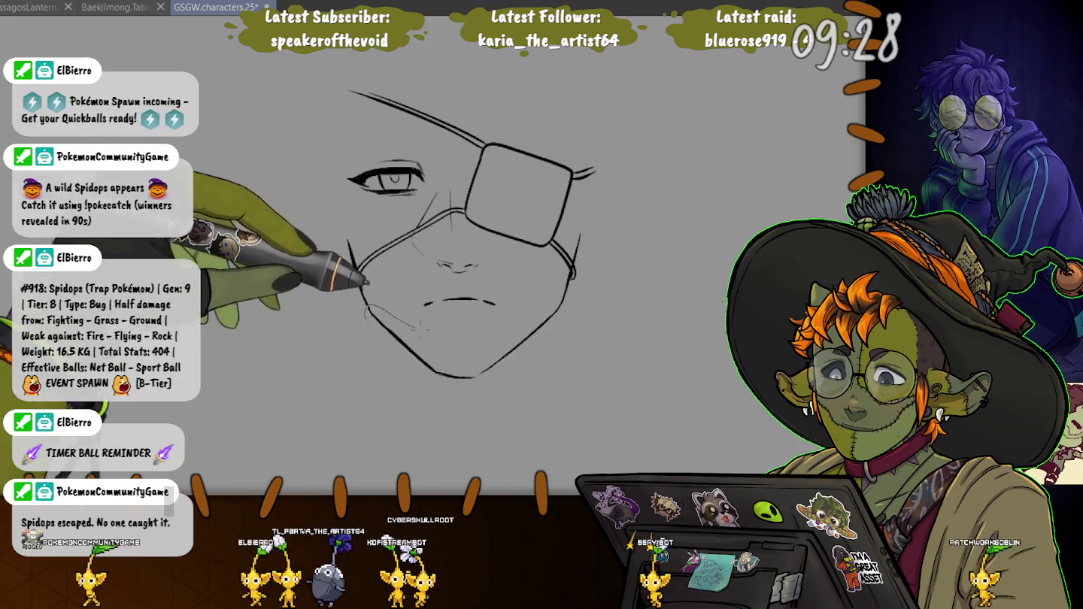
- Select the lower jaw and chin lines and skew them slightly to the right
mouse_move(573, 304)
mouse_down()
mouse_move(457, 411)
mouse_move(365, 308)
mouse_up()
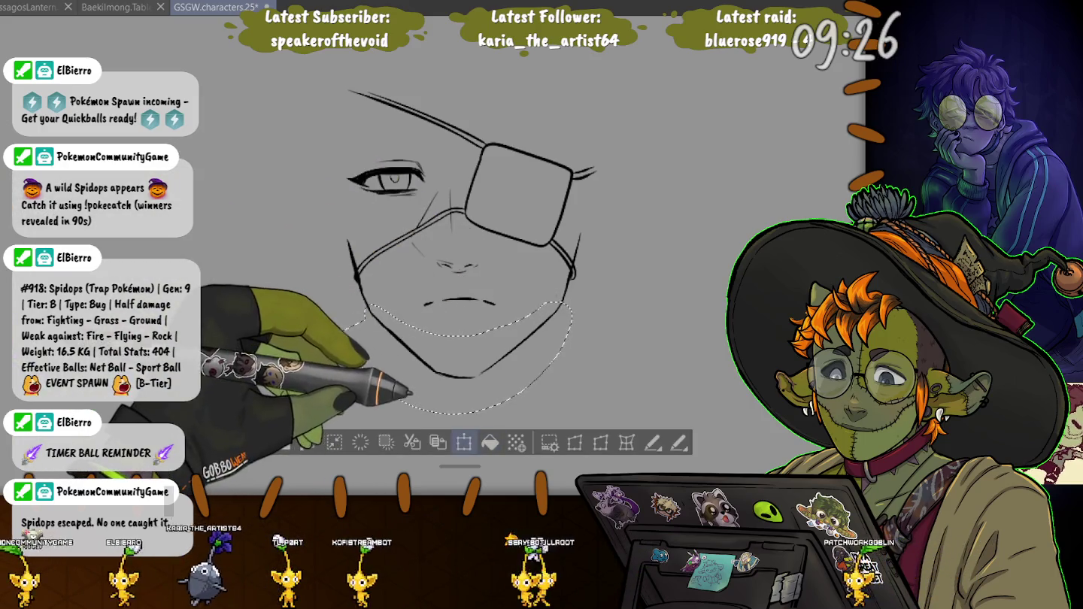
key(ctrl+t)
drag(456, 415, 464, 414)
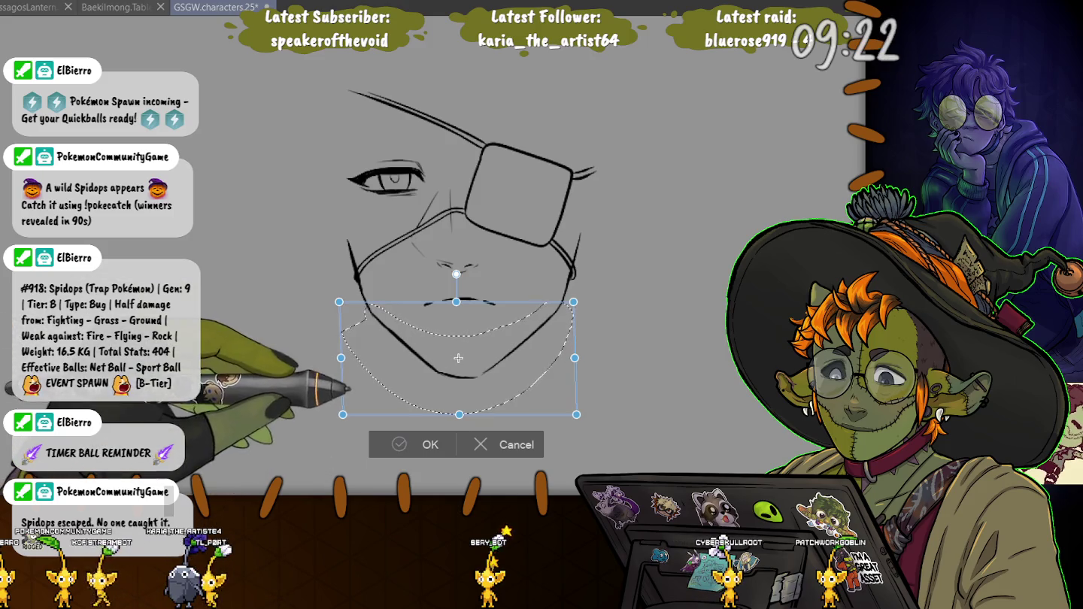
key(Return)
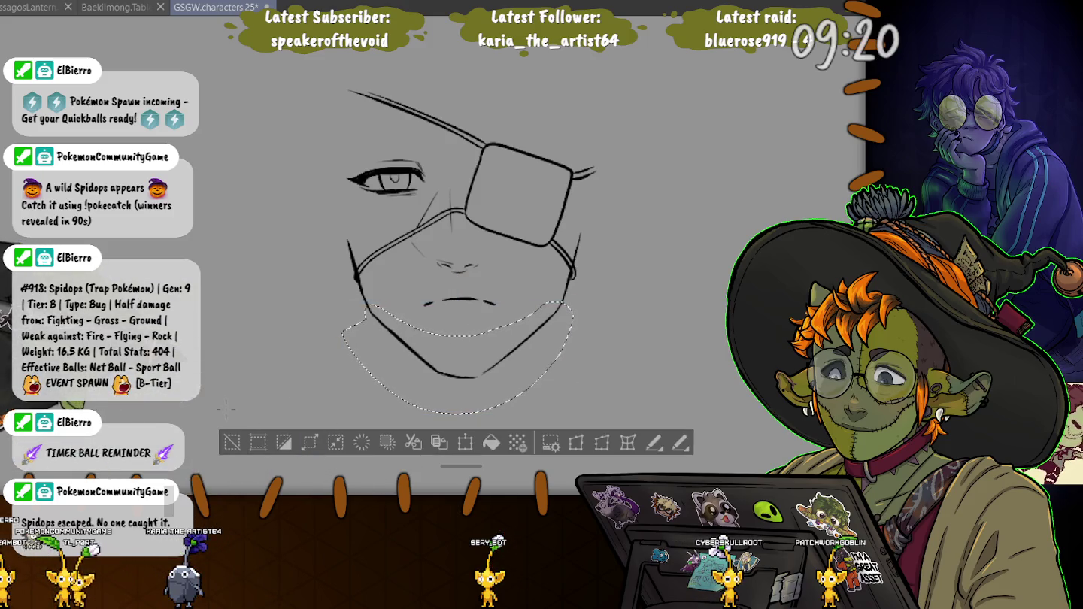
key(ctrl+d)
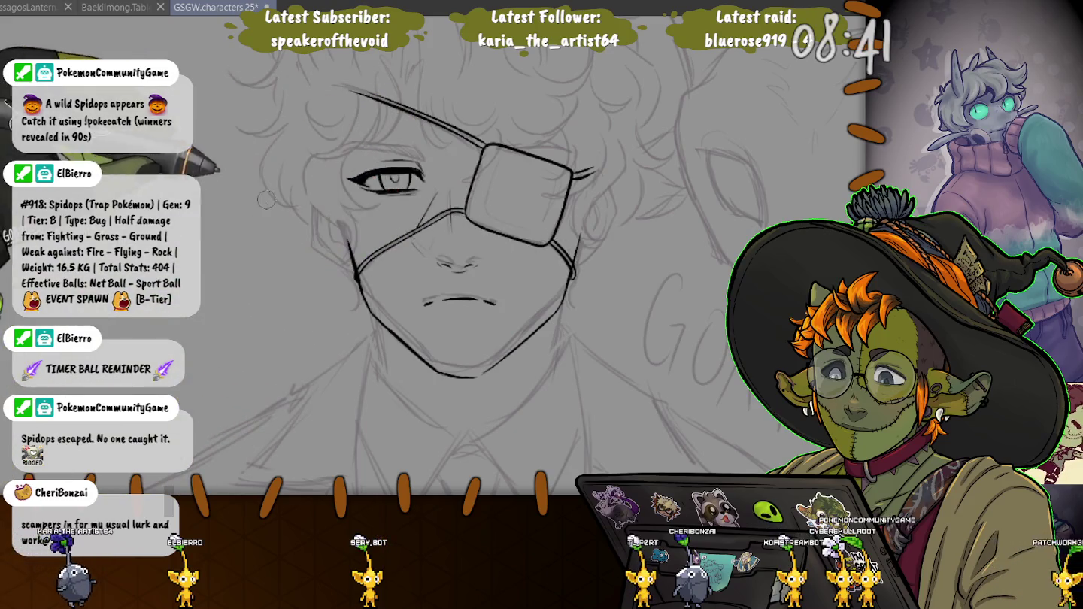
- Draw a stroke beside the face for the ear, then undo it
drag(299, 184, 308, 304)
key(ctrl+z)
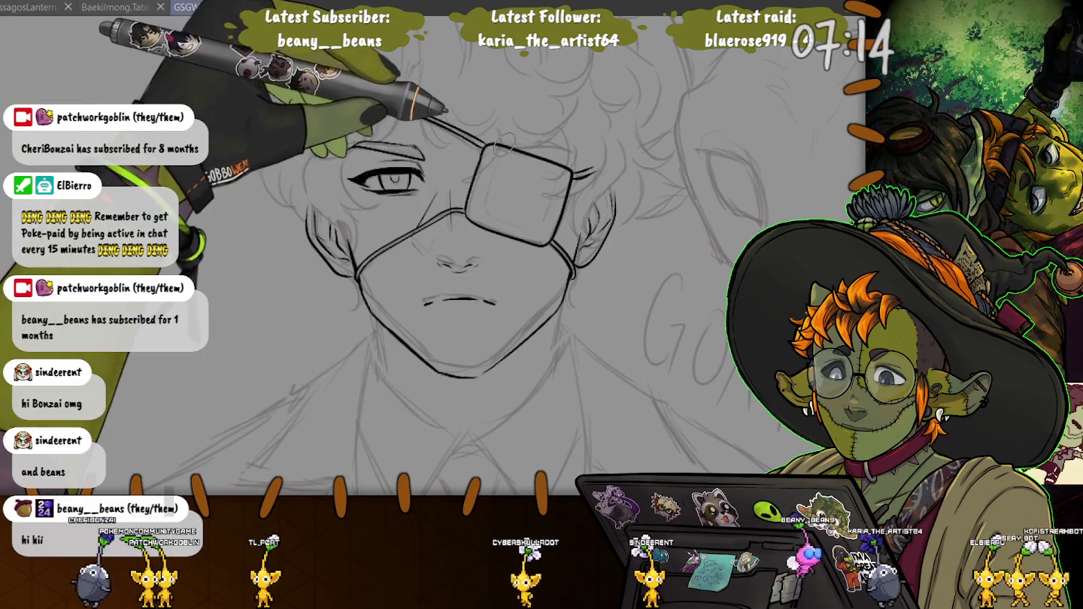
- Ink the patch strap across the forehead and the eyebrow above the eyepatch
drag(478, 146, 347, 87)
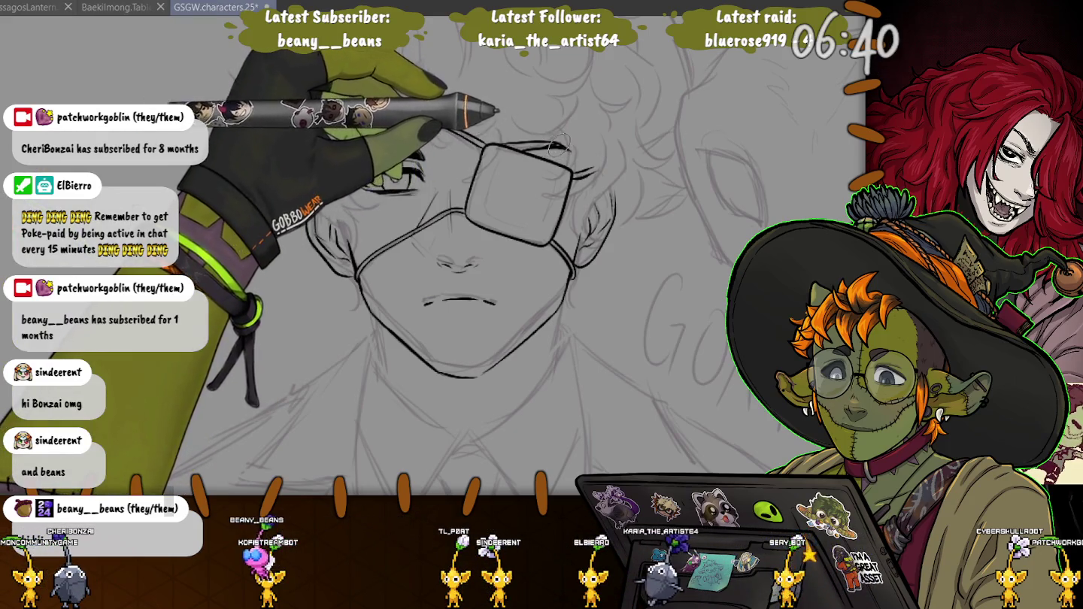
drag(570, 144, 519, 147)
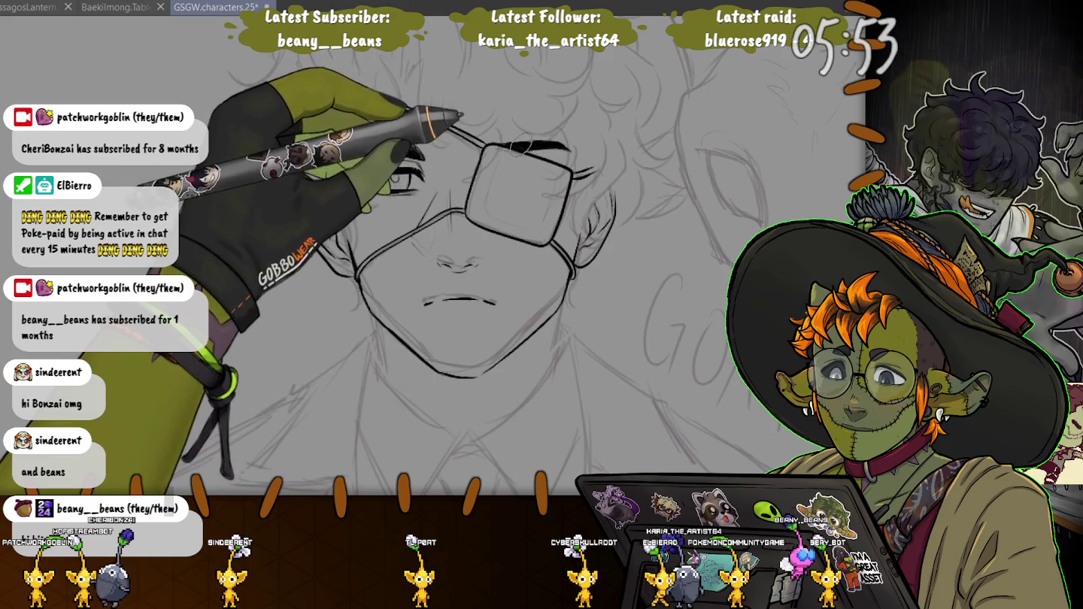
- Mirror the canvas view with H to check the drawing, then lasso the lower face and mask
key(h)
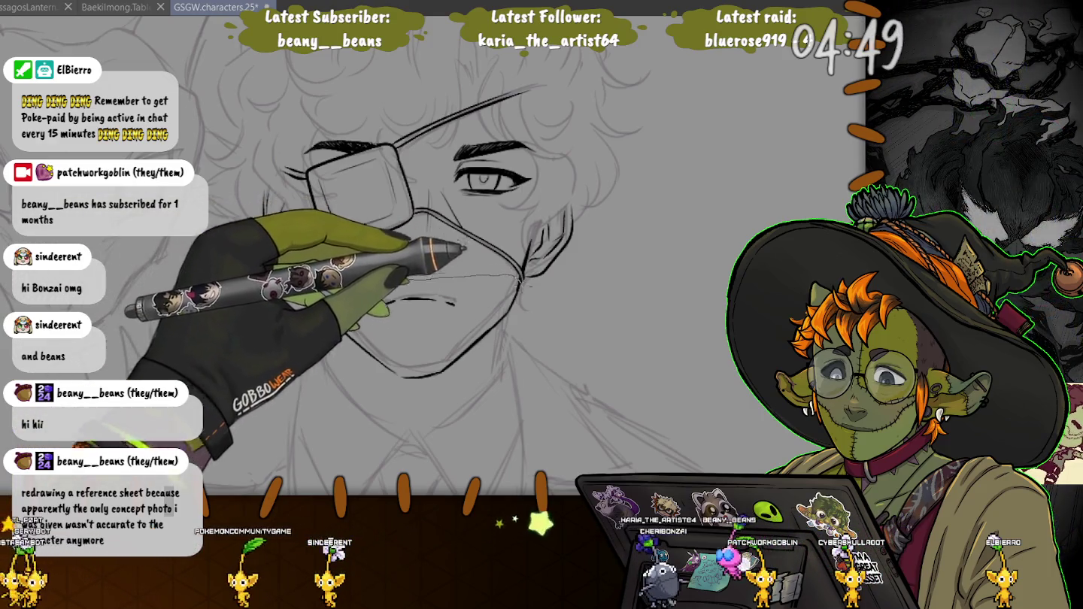
drag(309, 272, 310, 282)
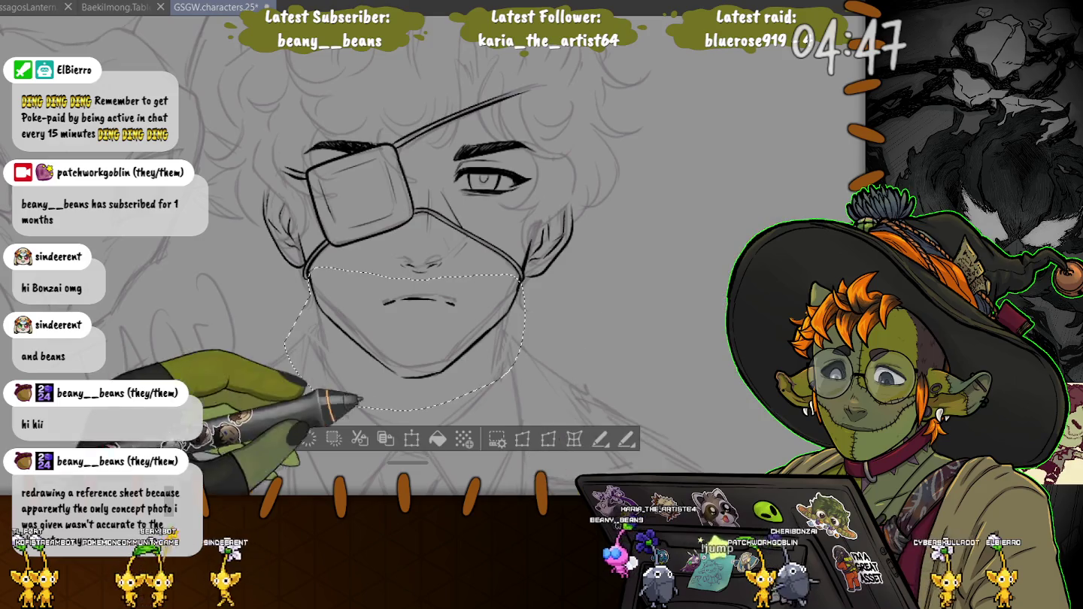
- Narrow the selected lower face slightly and commit the transform
key(ctrl+t)
drag(404, 411, 399, 411)
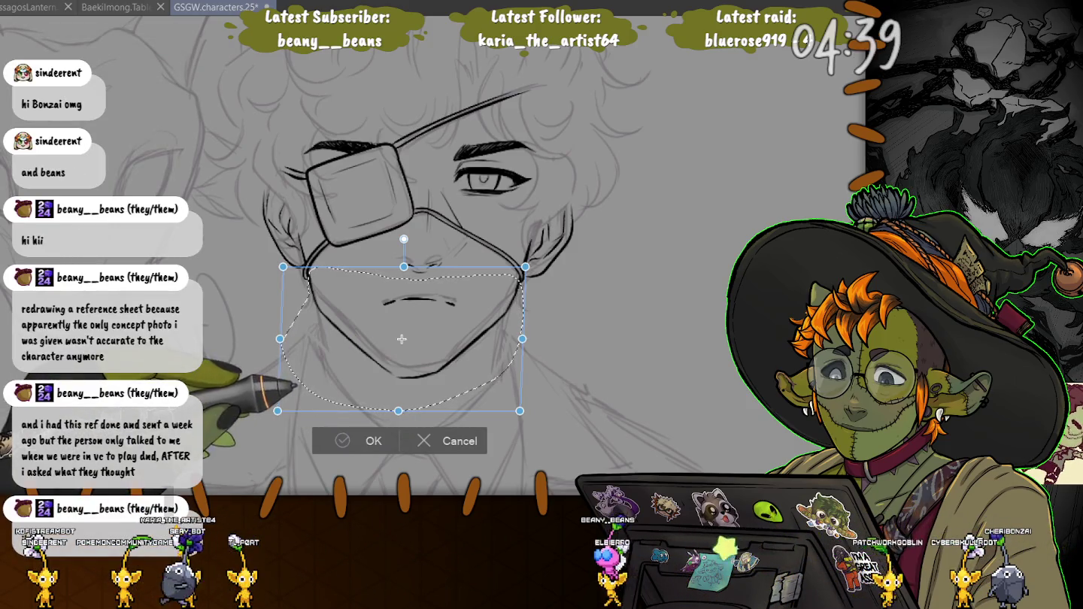
key(Return)
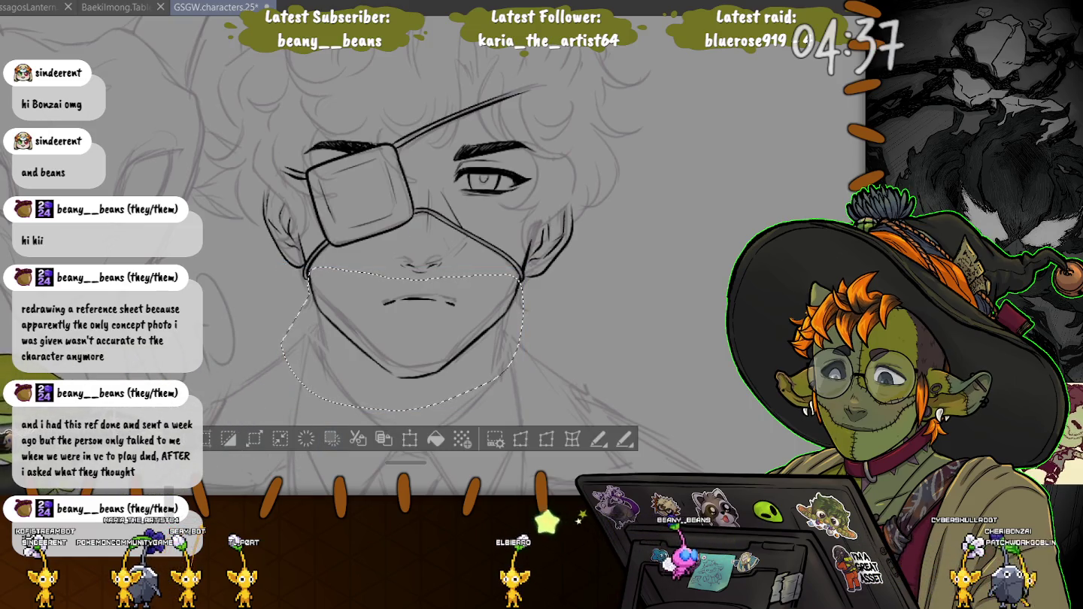
key(ctrl+d)
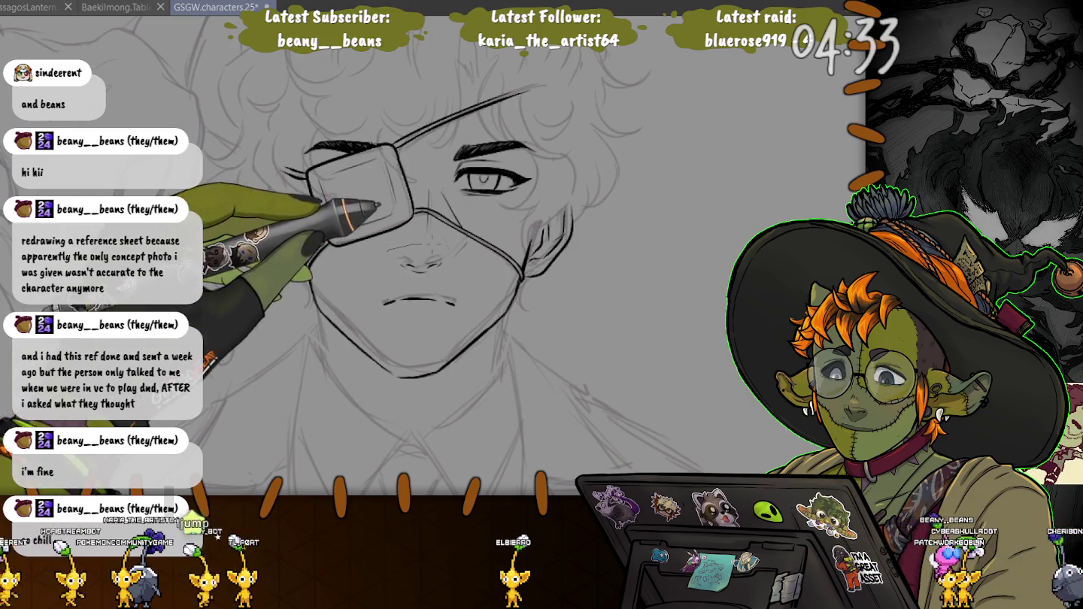
- Redraw the lower lip and chin lines, adjust the mouth by transform, then mirror the view
drag(451, 302, 460, 331)
drag(421, 245, 406, 247)
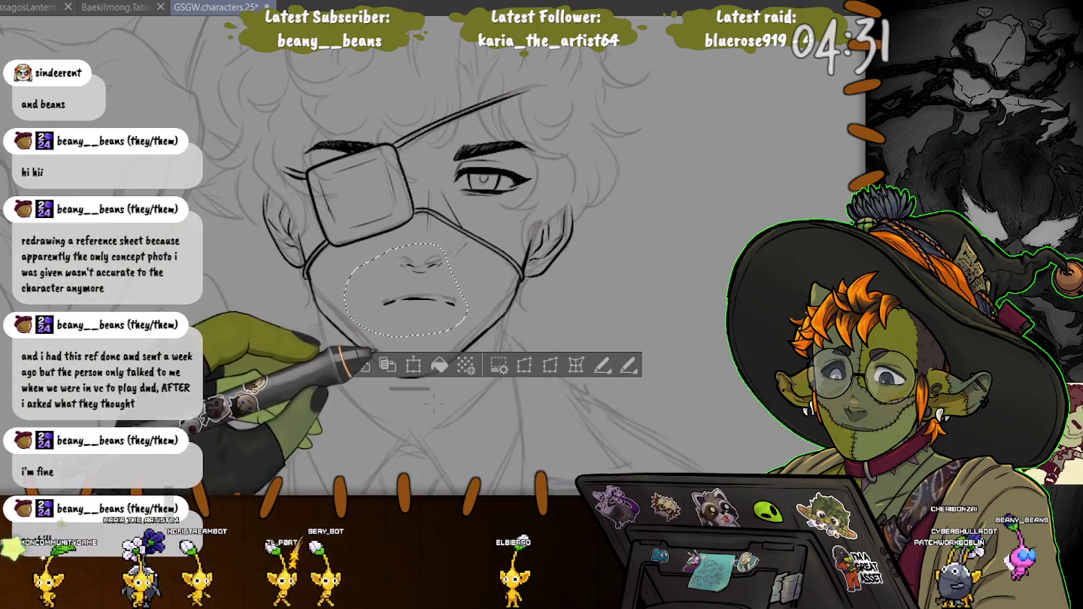
key(ctrl+t)
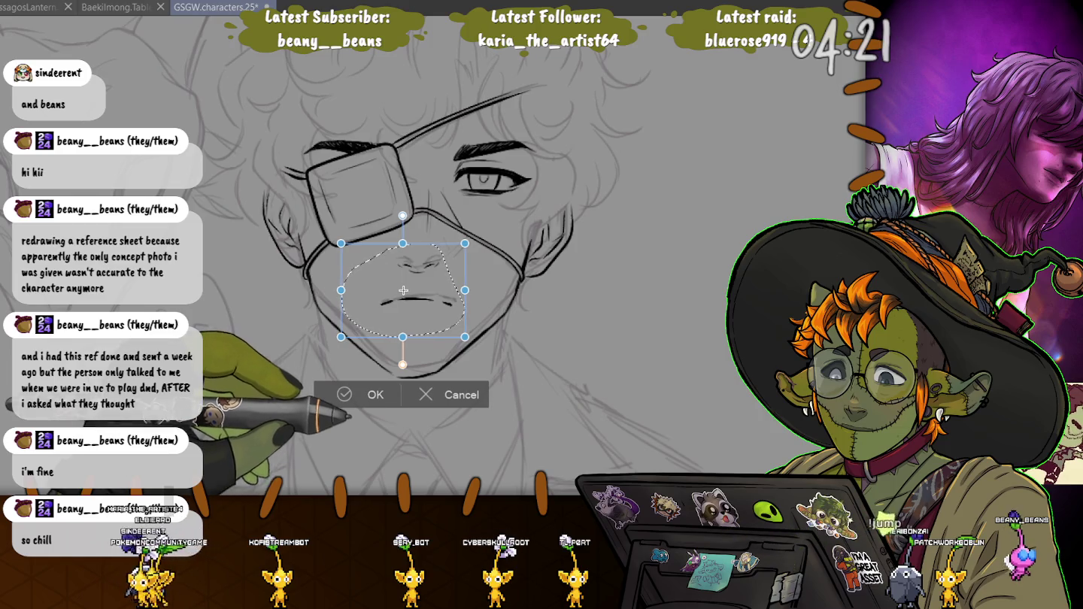
key(Return)
key(ctrl+d)
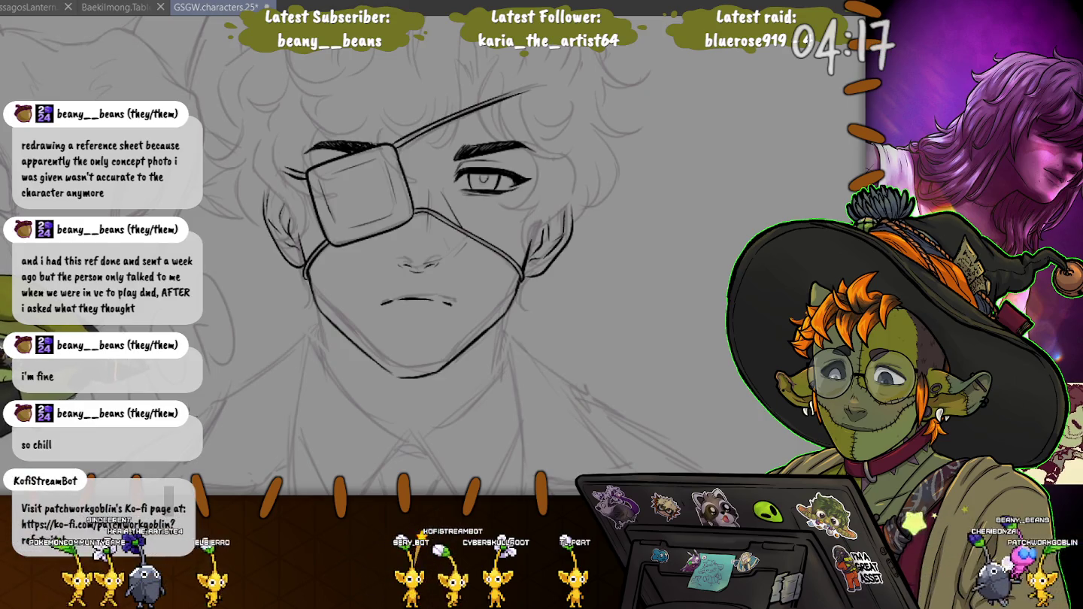
key(m)
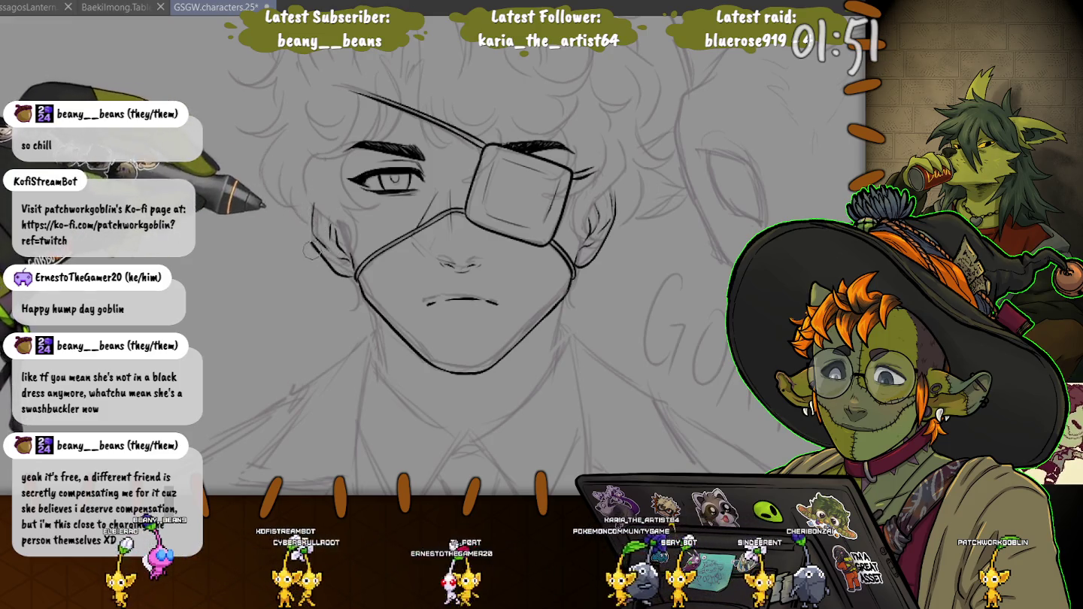
- Add pink shading on the cheek and ink the neck line and left side of the neck
drag(312, 245, 307, 235)
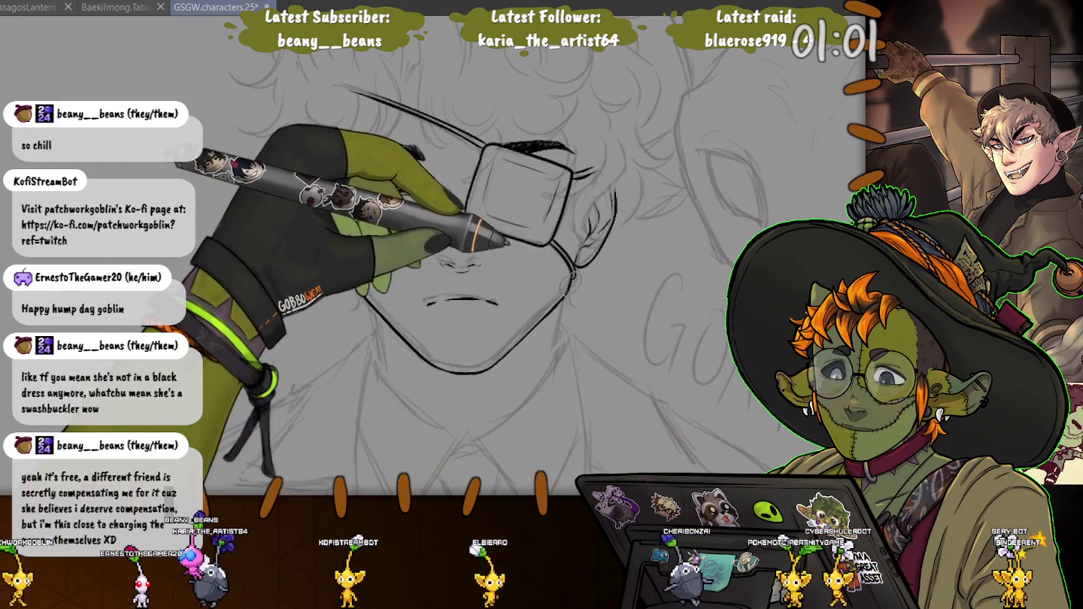
drag(571, 290, 567, 375)
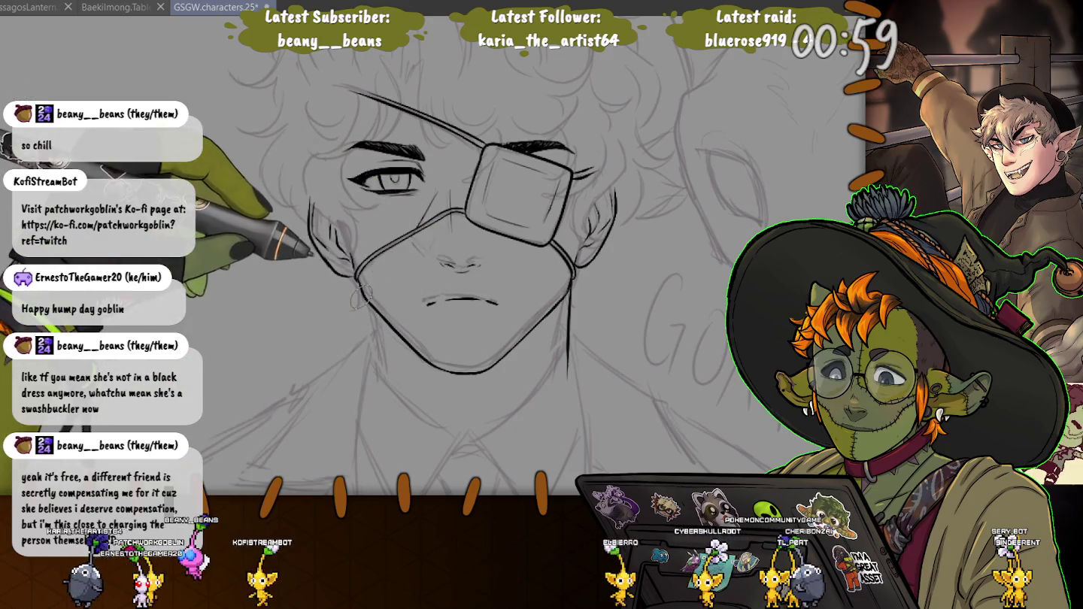
drag(364, 295, 374, 388)
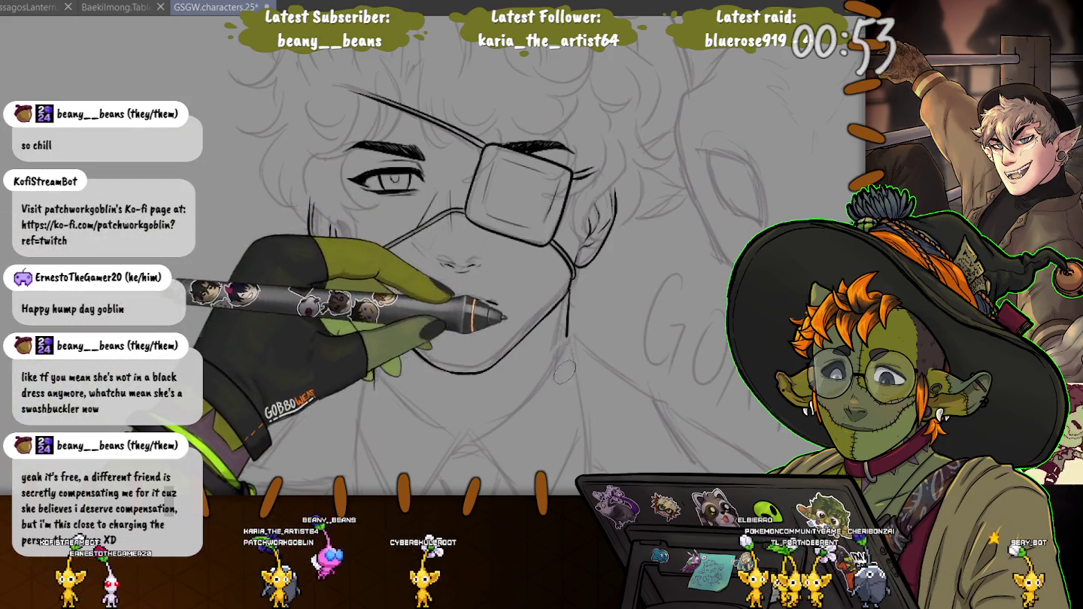
- Discard the right neck stroke and switch to the Baekilmong.Tablet.25 document
drag(566, 380, 570, 300)
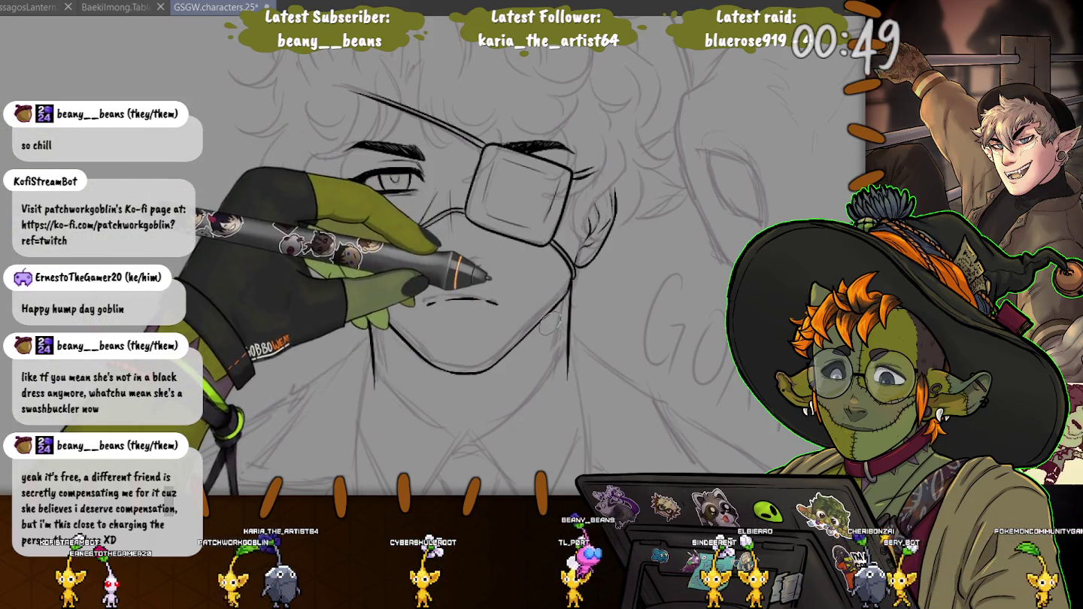
key(ctrl+z)
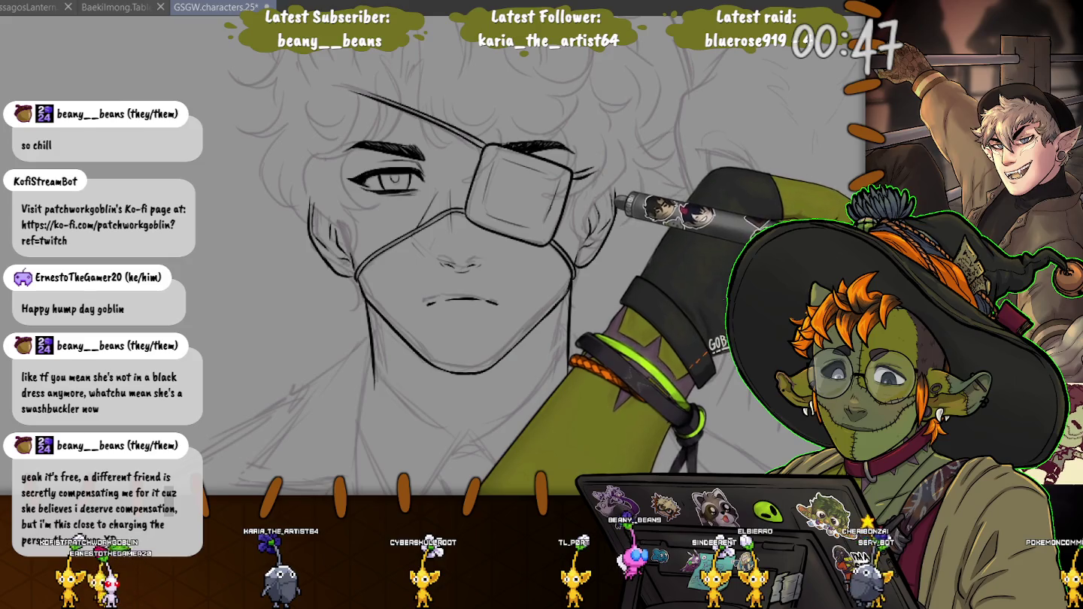
key(ctrl+shift+Tab)
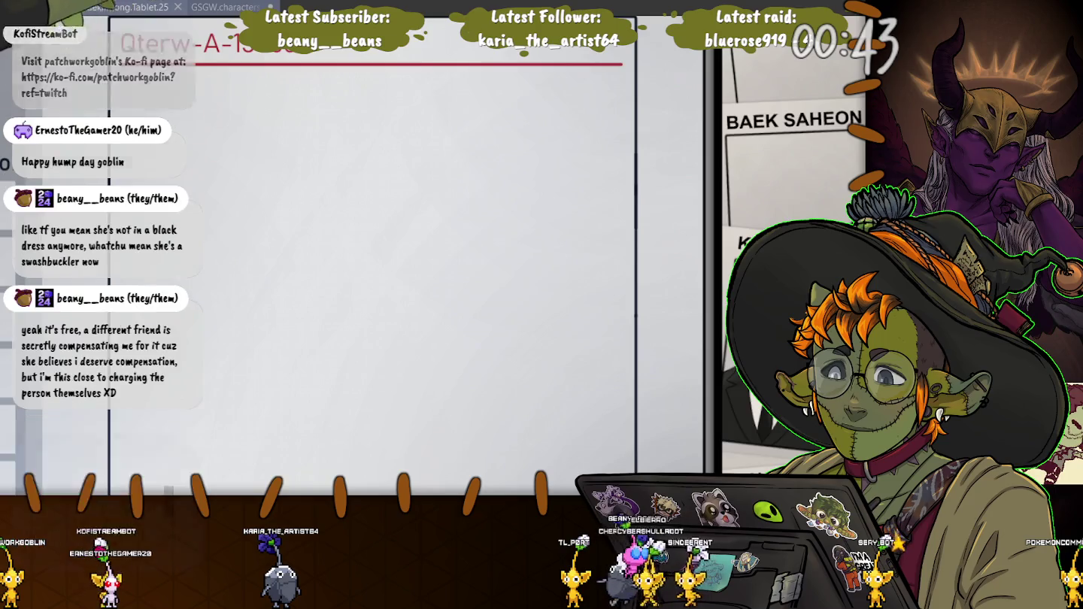
key(ctrl+Tab)
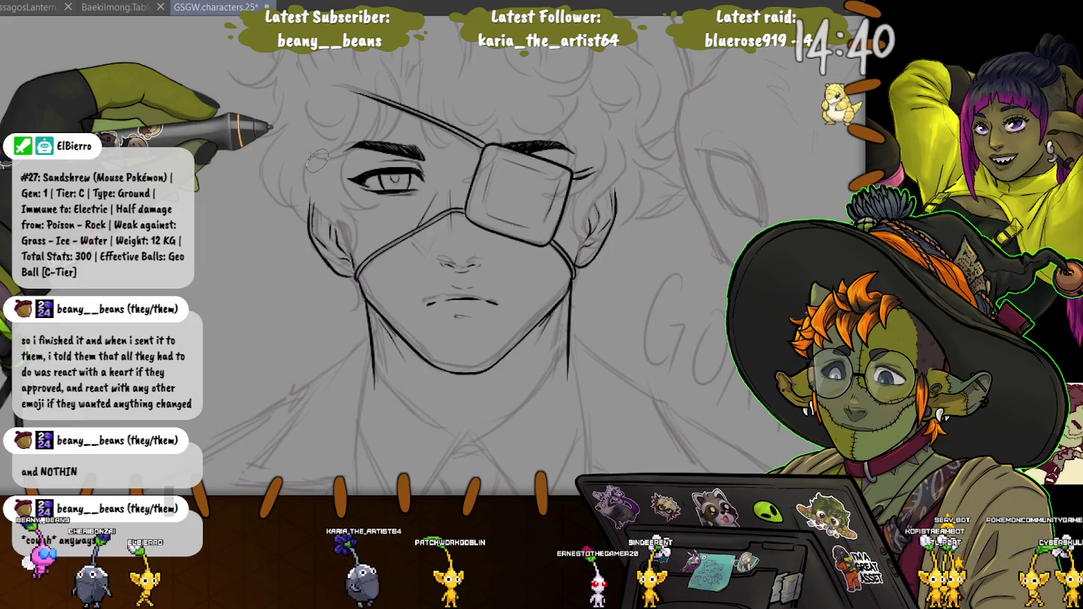
- Ink a long forehead strand, a short strand beside it, an arcing curl and a right-side strand
scroll(317, 159, up, 3)
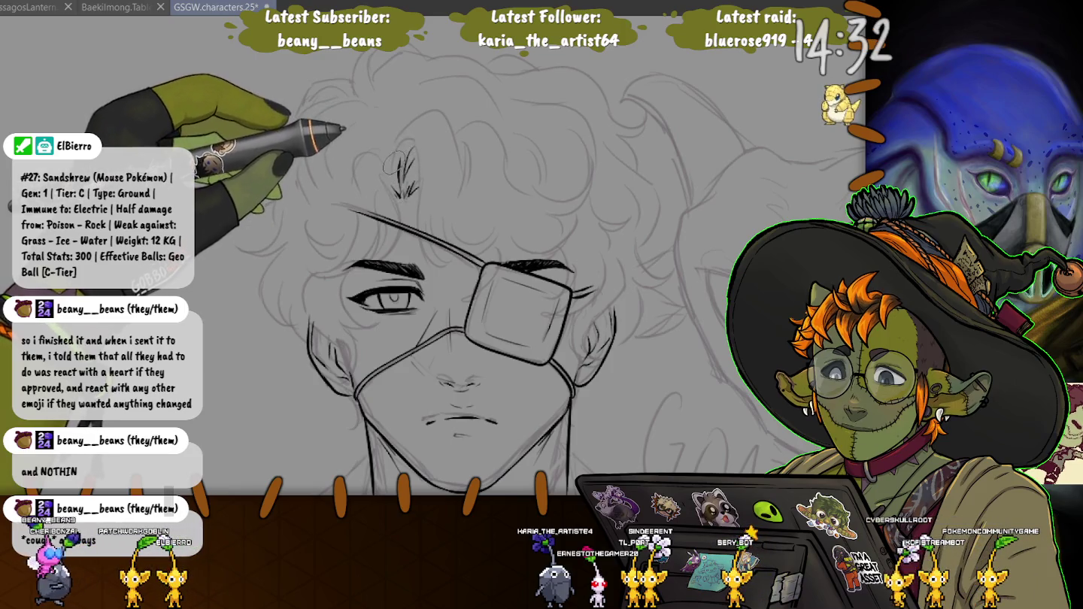
drag(418, 138, 452, 269)
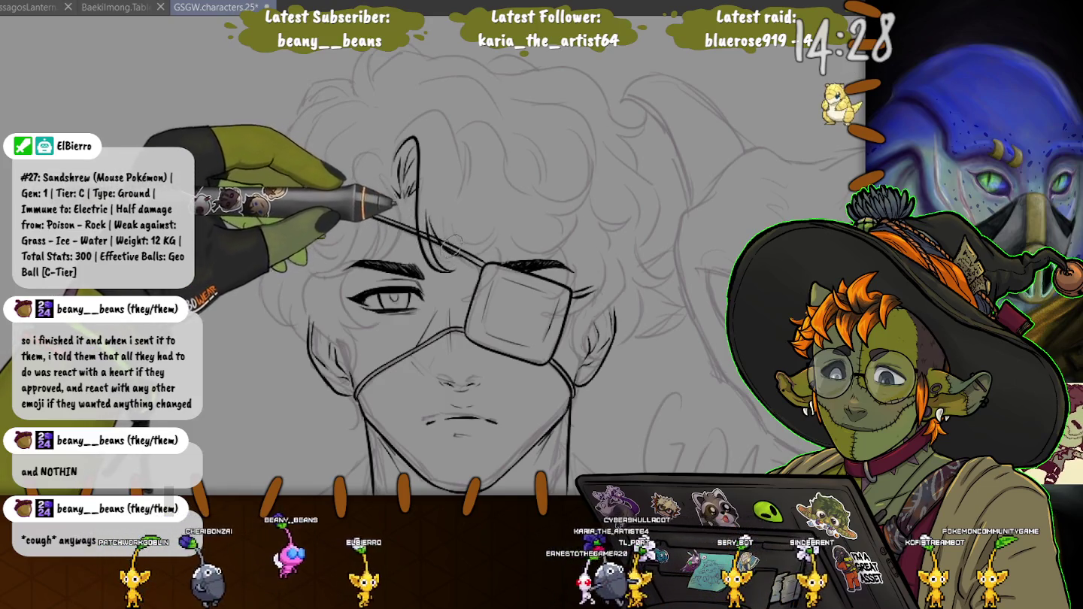
mouse_move(399, 150)
mouse_down()
mouse_move(411, 193)
mouse_move(460, 151)
mouse_up()
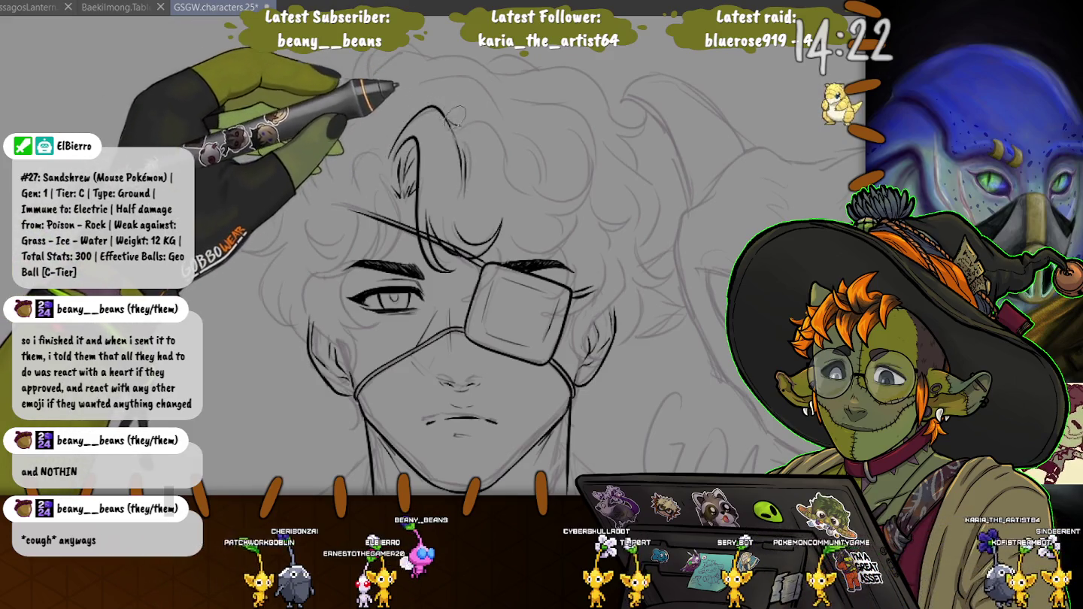
drag(471, 124, 527, 196)
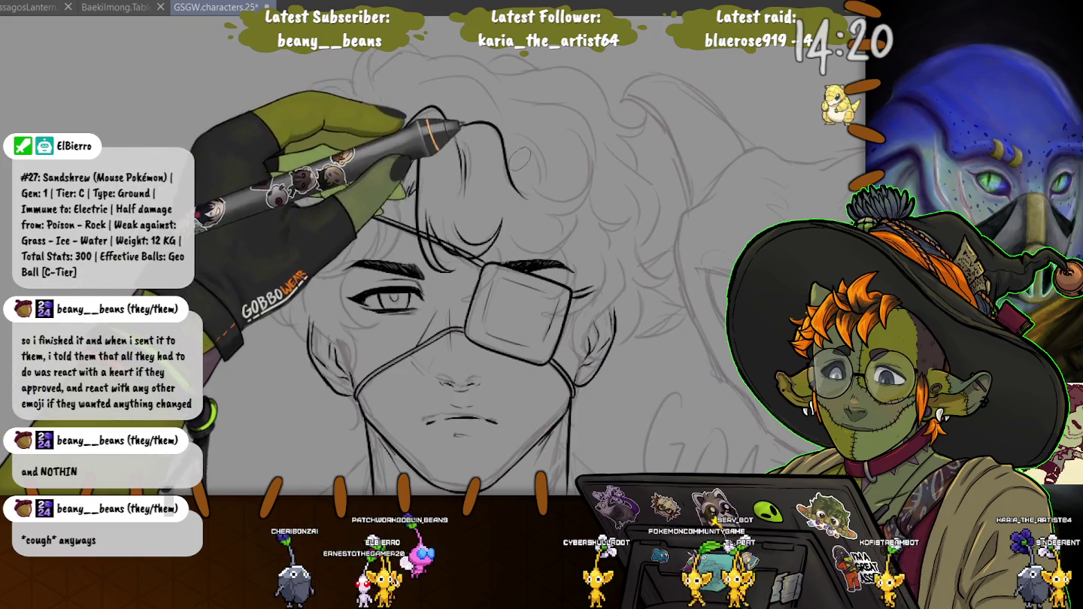
drag(593, 159, 583, 197)
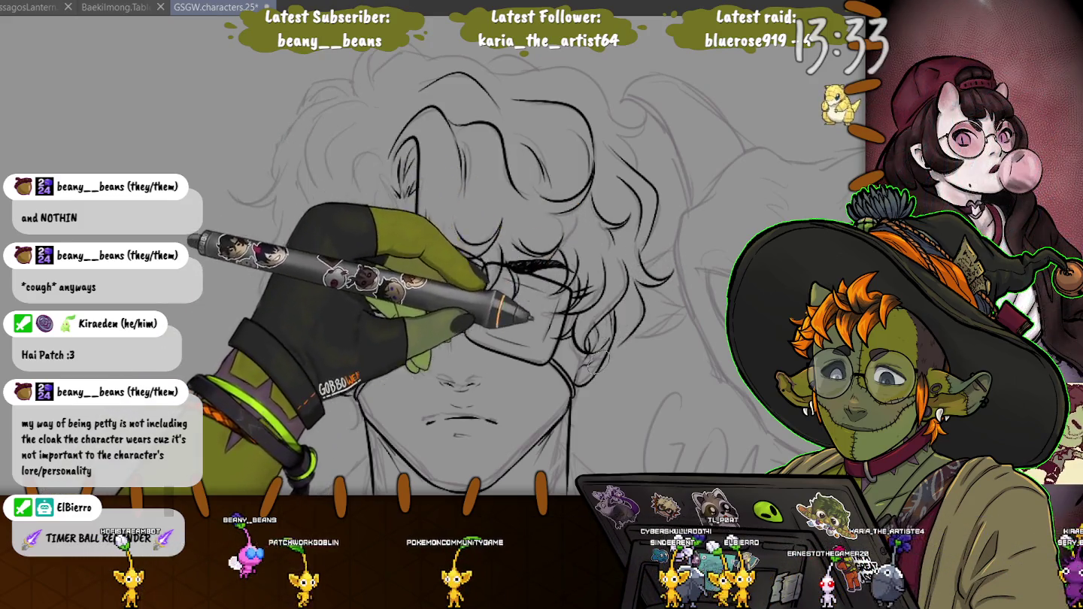
- Ink a curl line across the hair, then begin selecting the strap line crossing the hair
drag(343, 207, 490, 265)
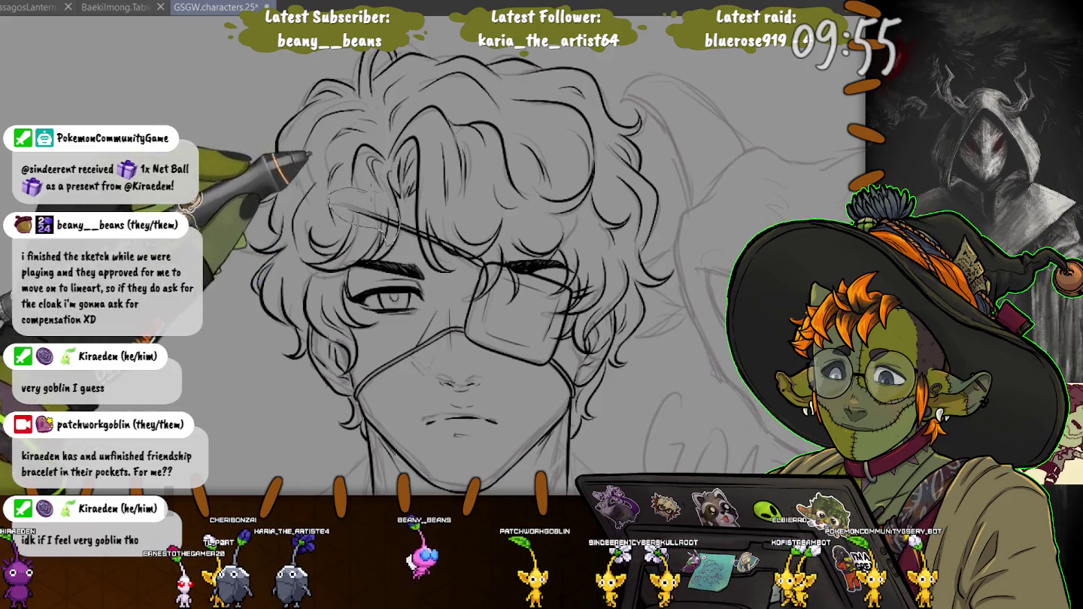
drag(331, 197, 360, 193)
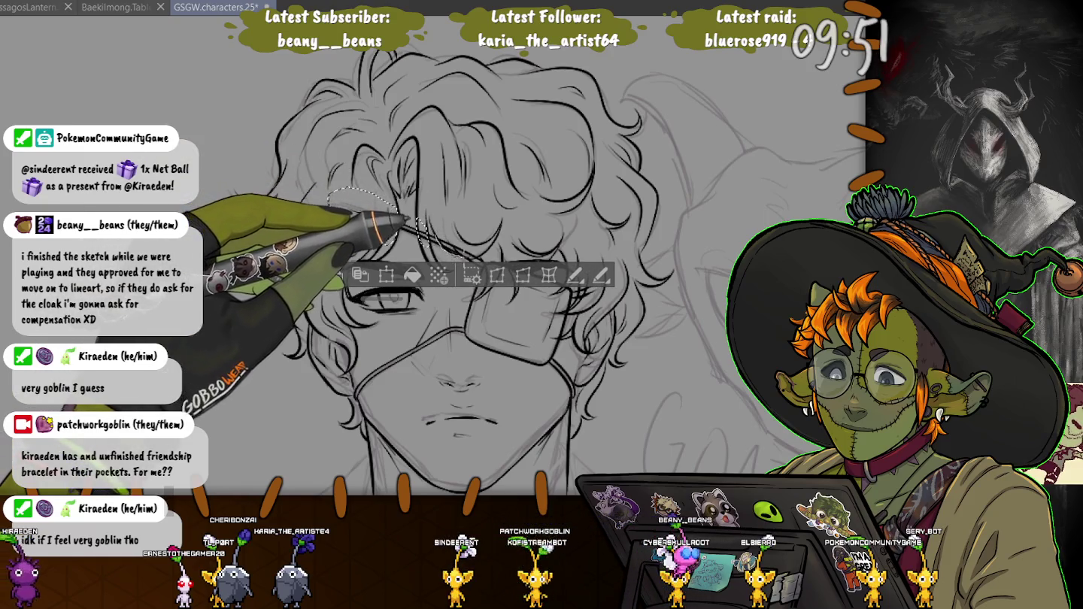
- Lasso the strap above the right eye and add the strap segment near the left eyebrow
drag(426, 206, 436, 200)
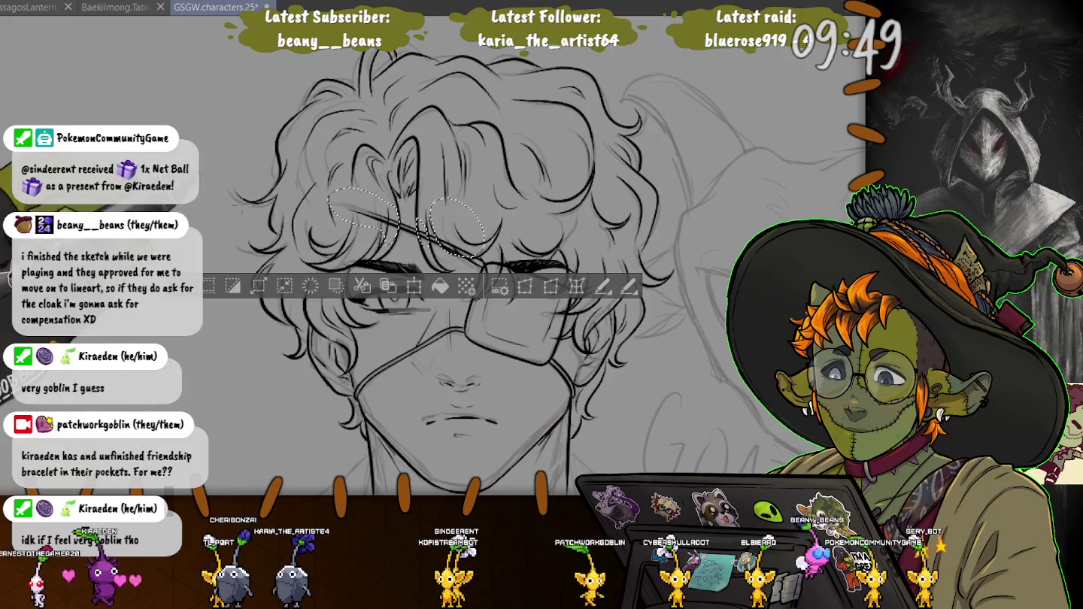
scroll(309, 317, up, 1)
scroll(309, 316, up, 1)
scroll(309, 316, up, 1)
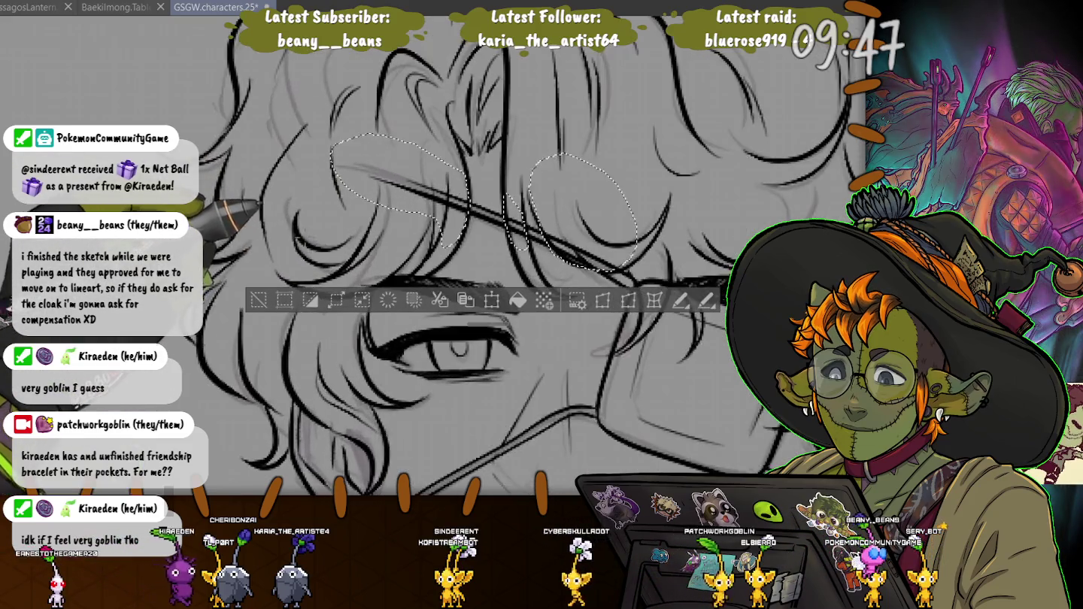
scroll(309, 317, up, 1)
drag(508, 238, 455, 379)
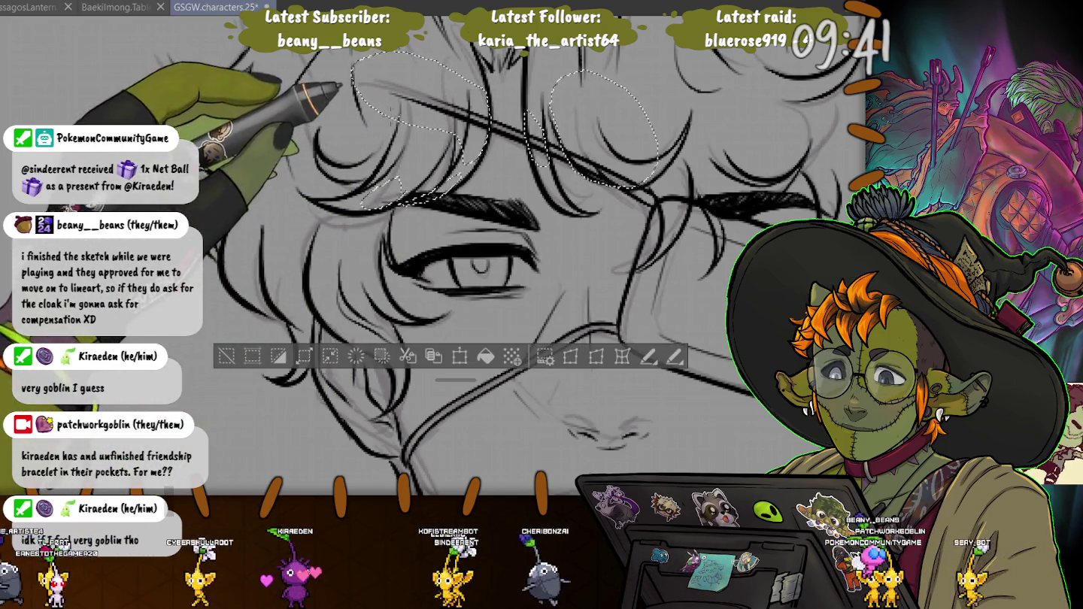
drag(406, 179, 364, 205)
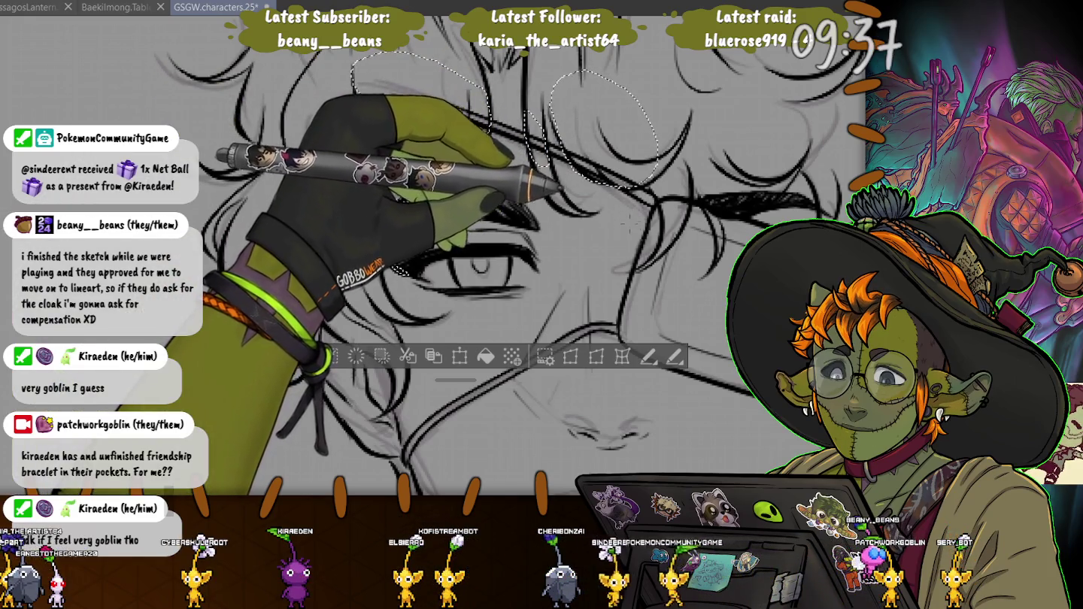
- Extend the strap selection further rightward along the hair, then zoom back out
drag(661, 132, 681, 221)
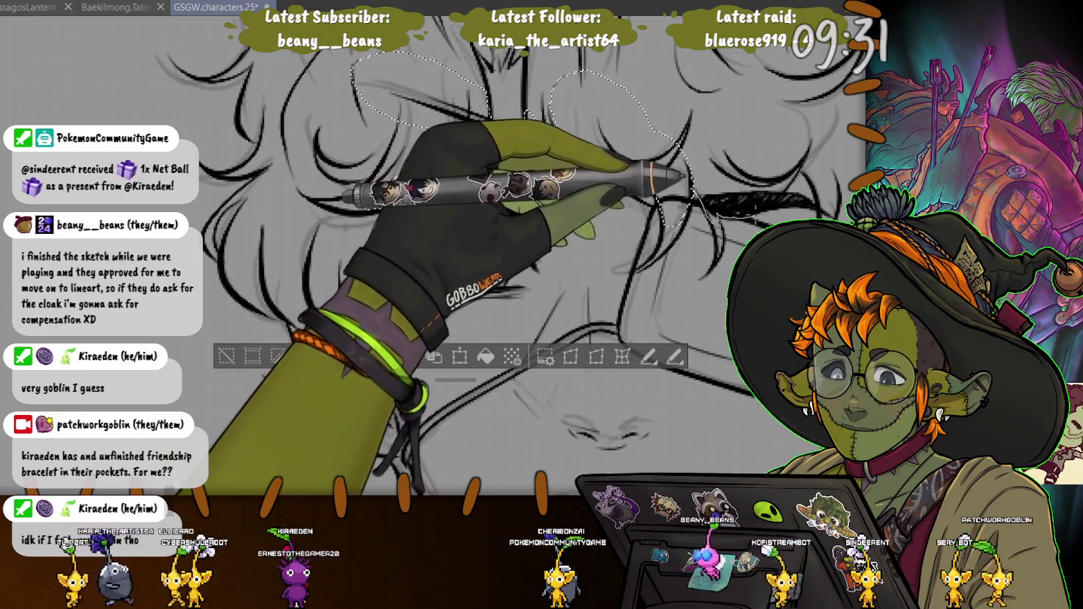
mouse_move(661, 112)
mouse_down()
mouse_move(742, 171)
mouse_move(835, 215)
mouse_up()
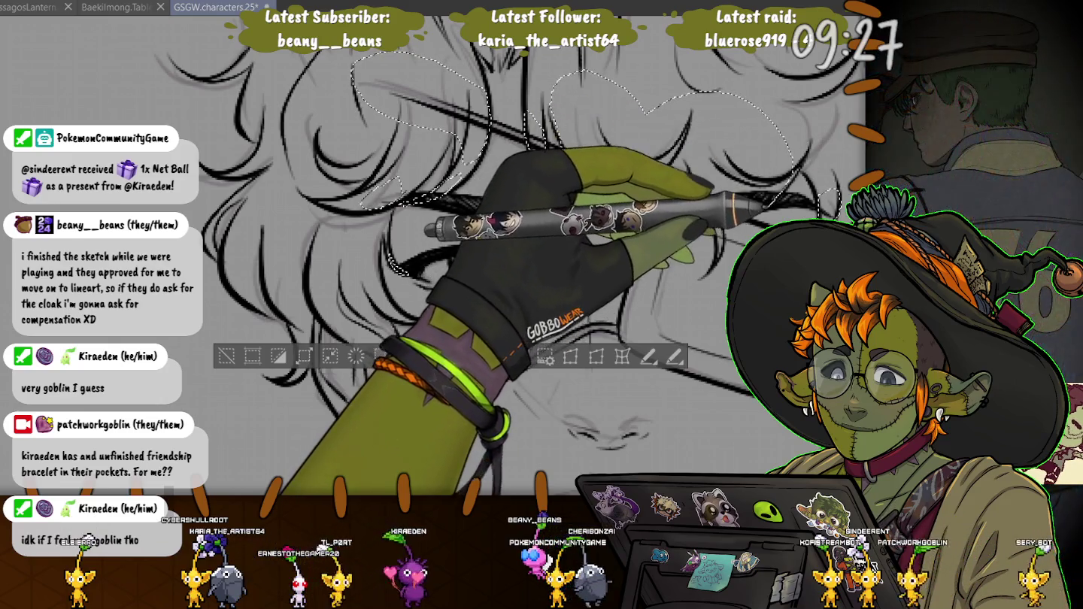
drag(541, 301, 467, 254)
mouse_move(452, 302)
mouse_down()
mouse_move(451, 240)
mouse_move(414, 342)
mouse_up()
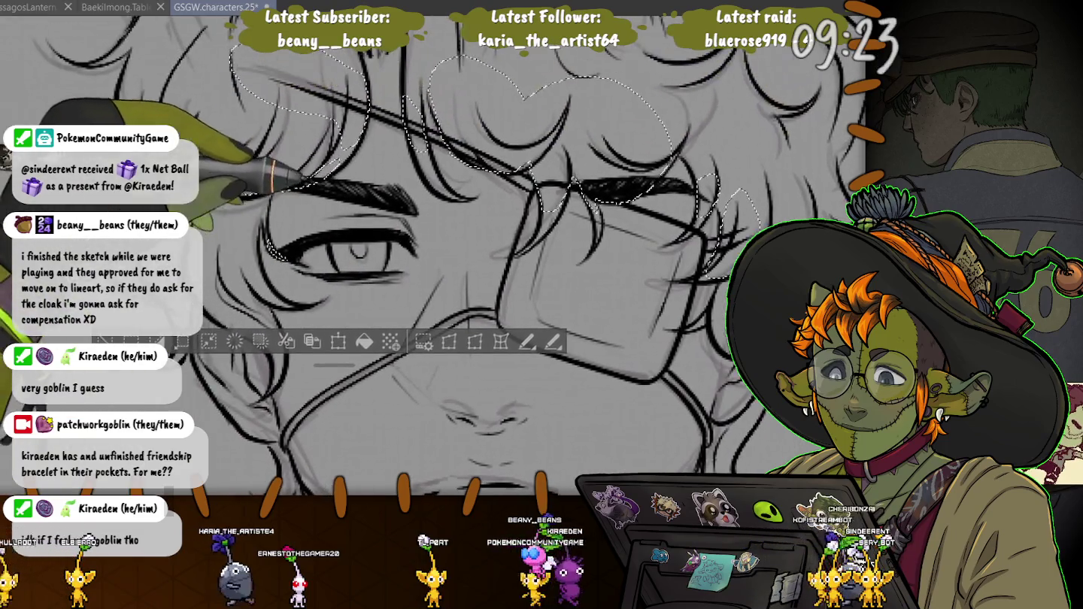
drag(362, 252, 388, 275)
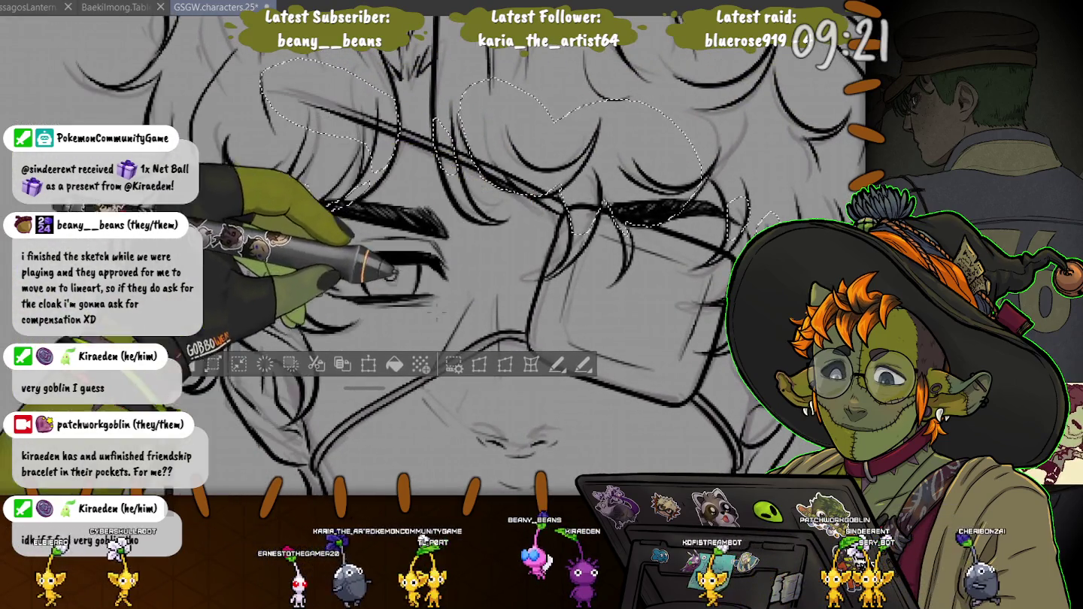
scroll(301, 256, down, 2)
scroll(226, 240, down, 2)
scroll(167, 233, down, 1)
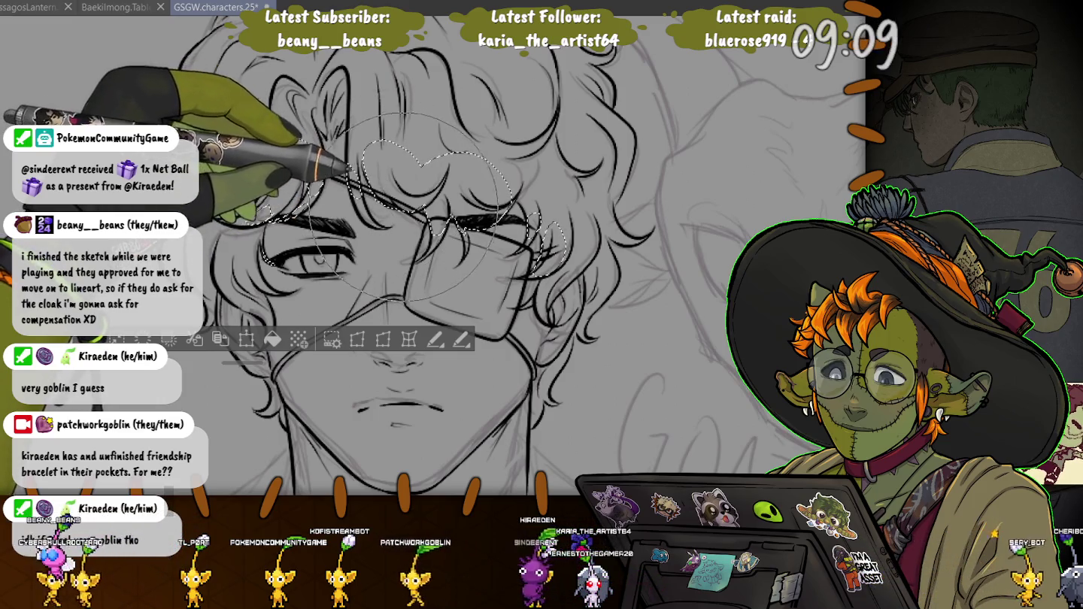
- Shift the selected strap leftward and extend the selection toward the left hair
mouse_move(330, 177)
mouse_down()
mouse_move(262, 173)
mouse_move(278, 151)
mouse_up()
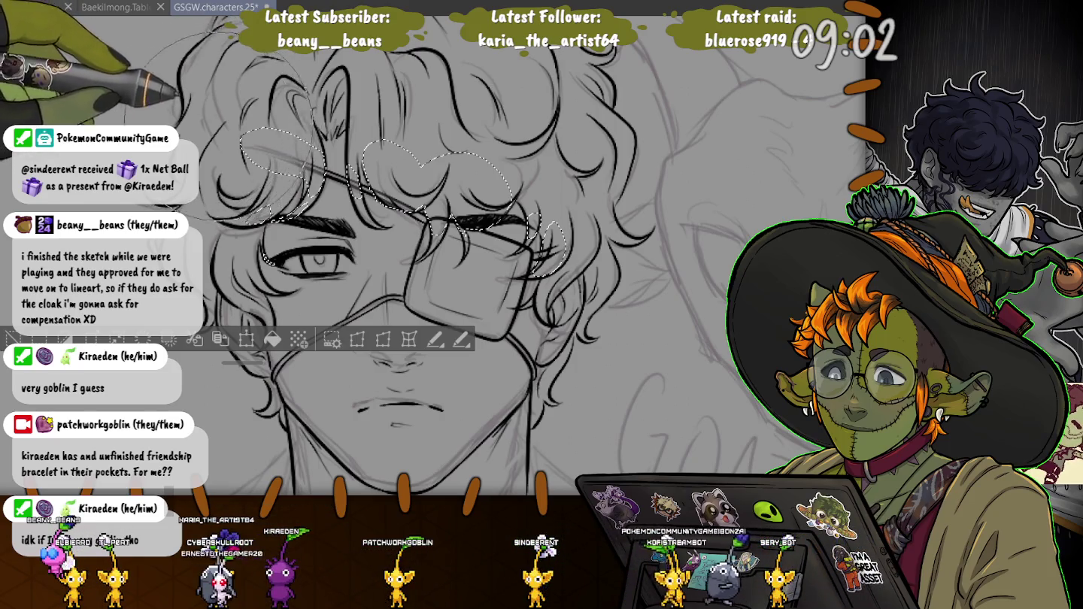
drag(273, 260, 185, 383)
drag(388, 312, 406, 188)
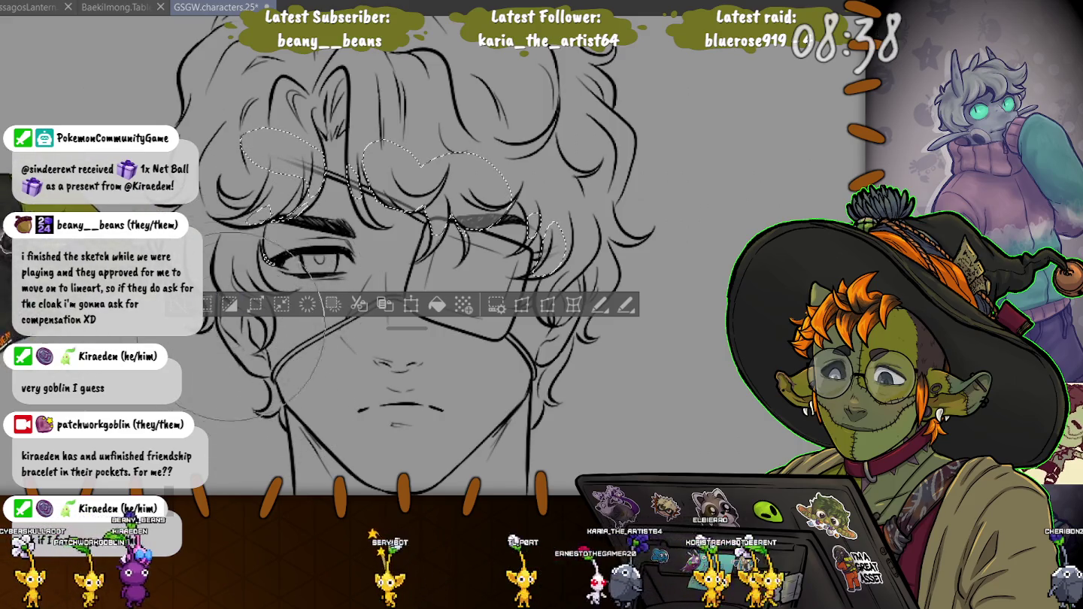
- Enlarge the brush and clear the strap selection so nothing remains selected
key(ctrl+d)
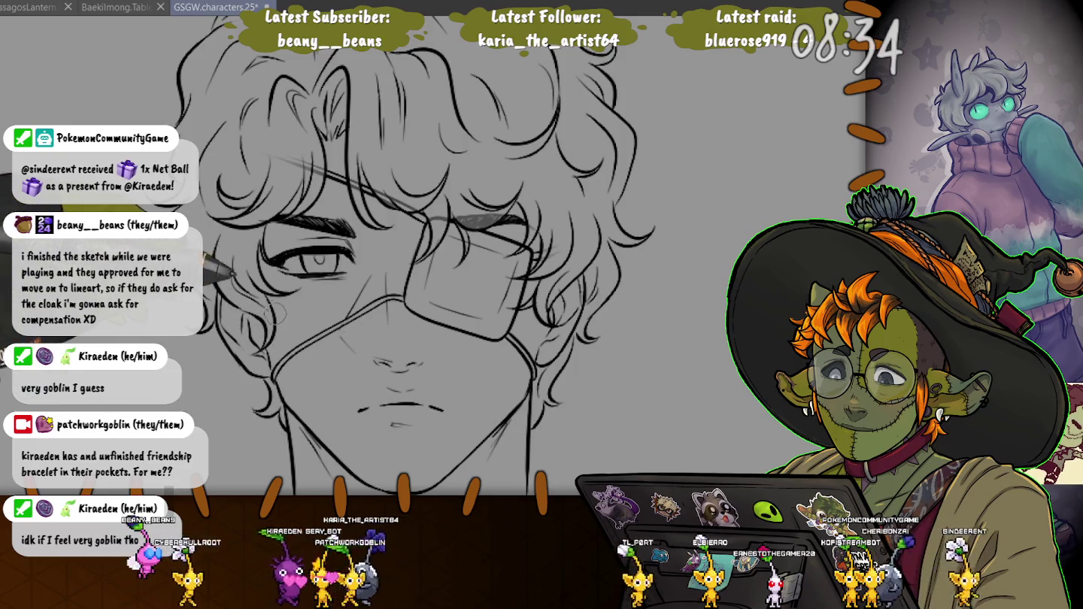
key(bracketright)
key(bracketright)
key(bracketright)
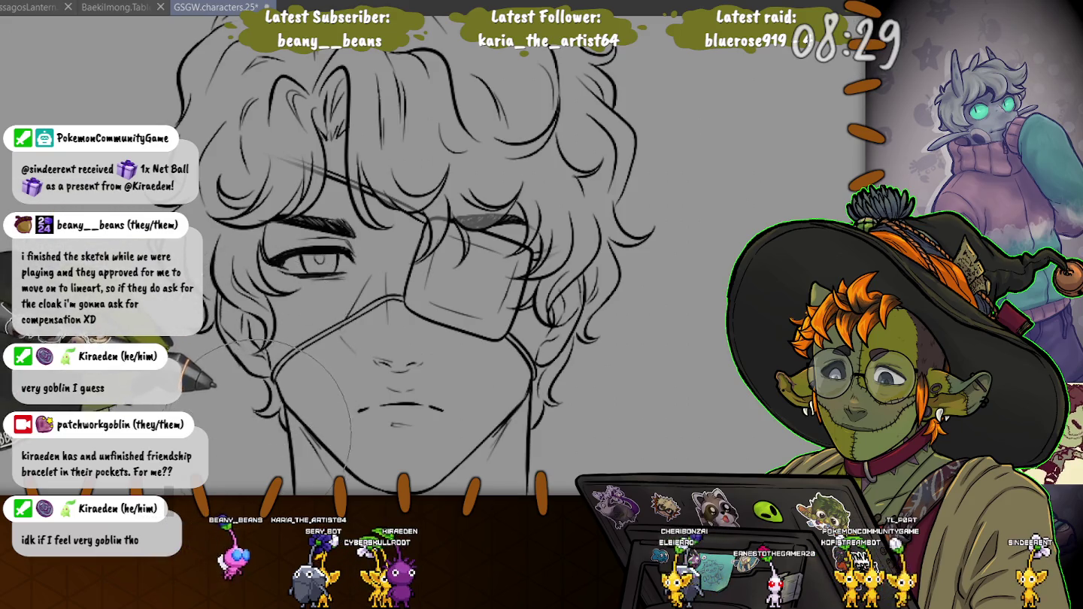
key(ctrl+z)
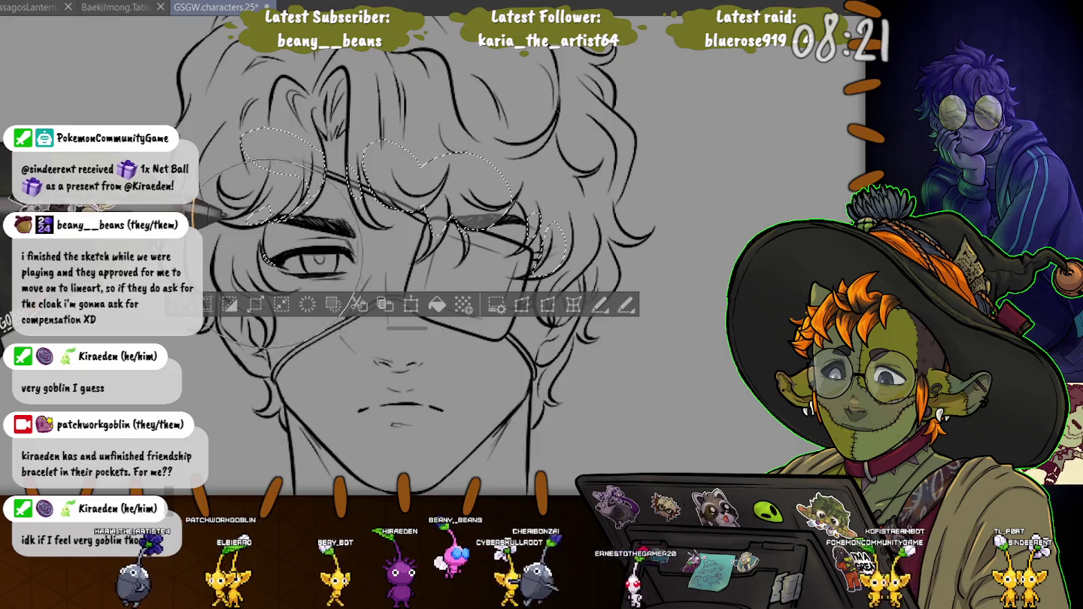
key(ctrl+d)
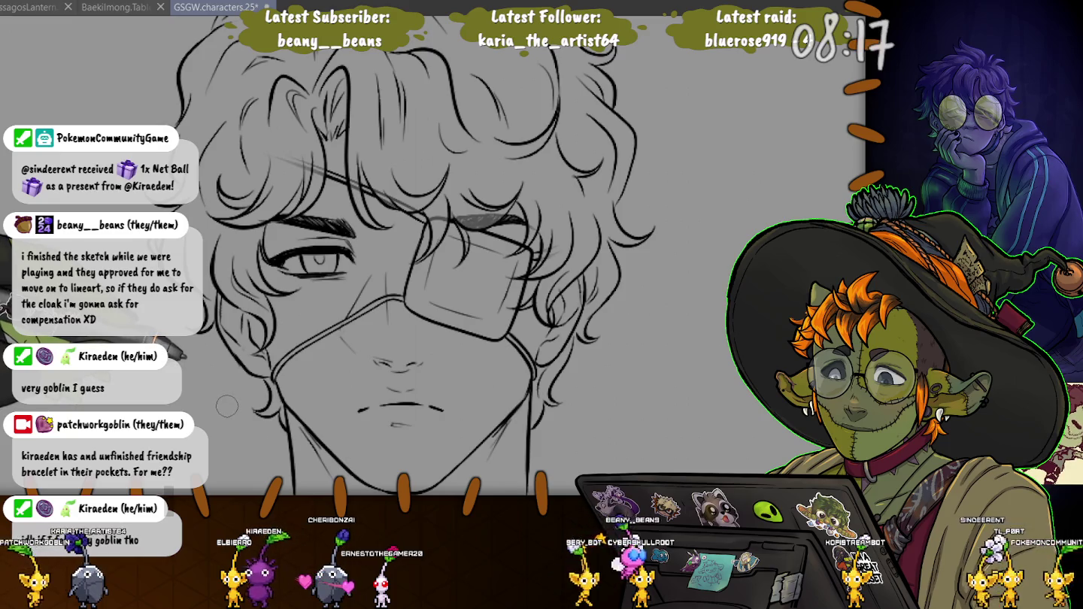
key(ctrl+shift+d)
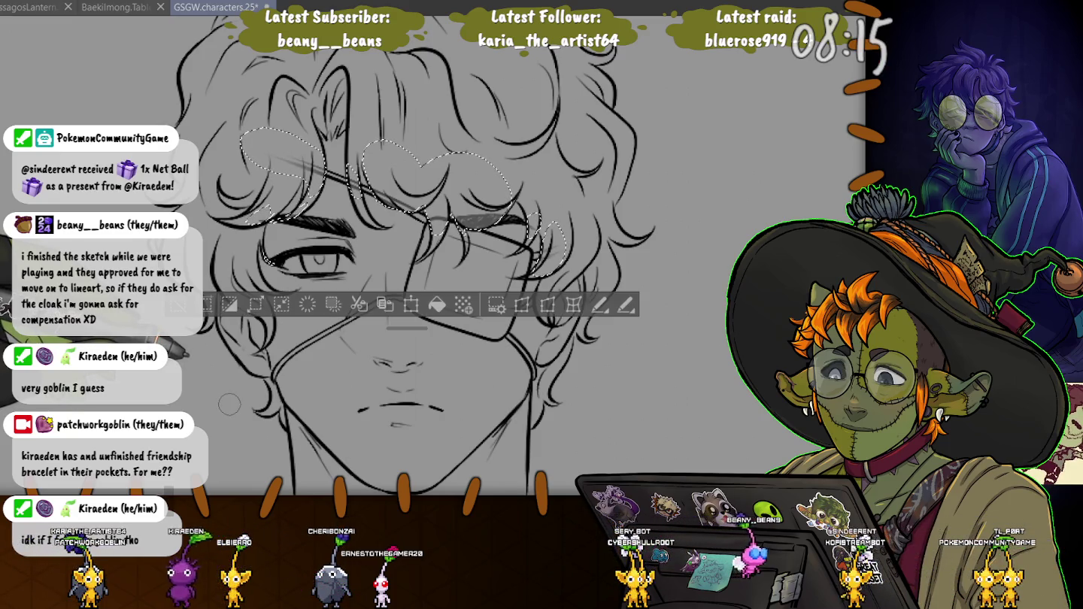
key(ctrl+d)
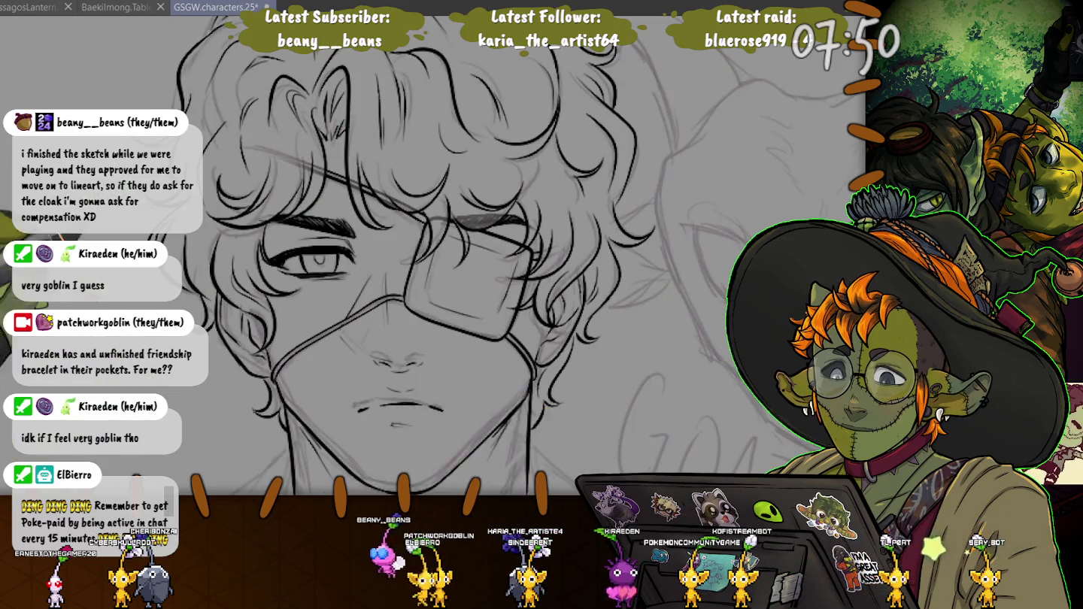
- Zoom out and pan down to the suit and tie sketch below the face
key(ctrl+minus)
drag(339, 301, 518, 187)
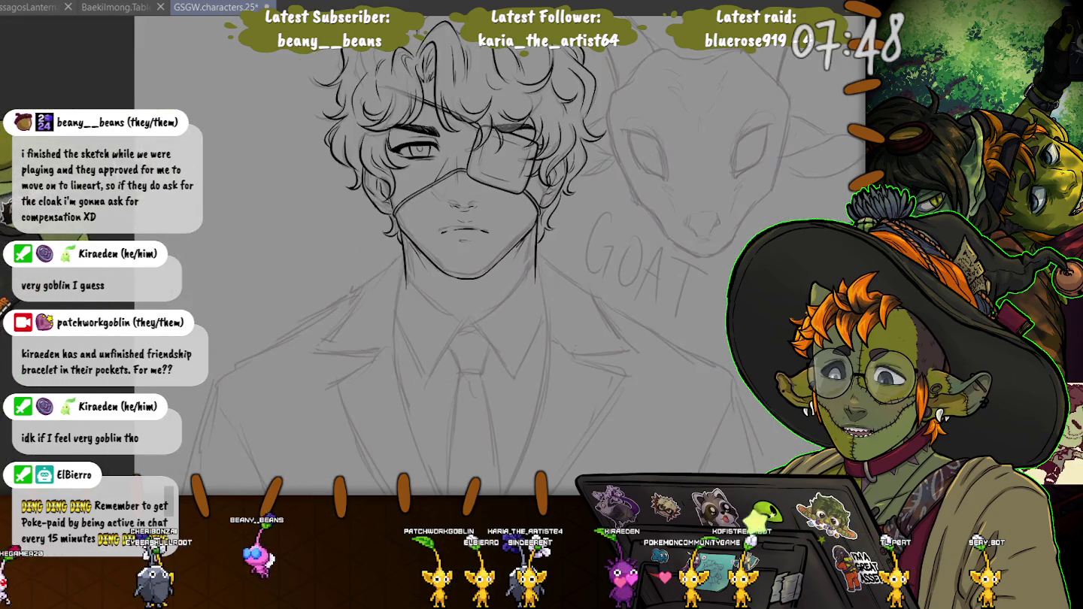
scroll(277, 223, down, 3)
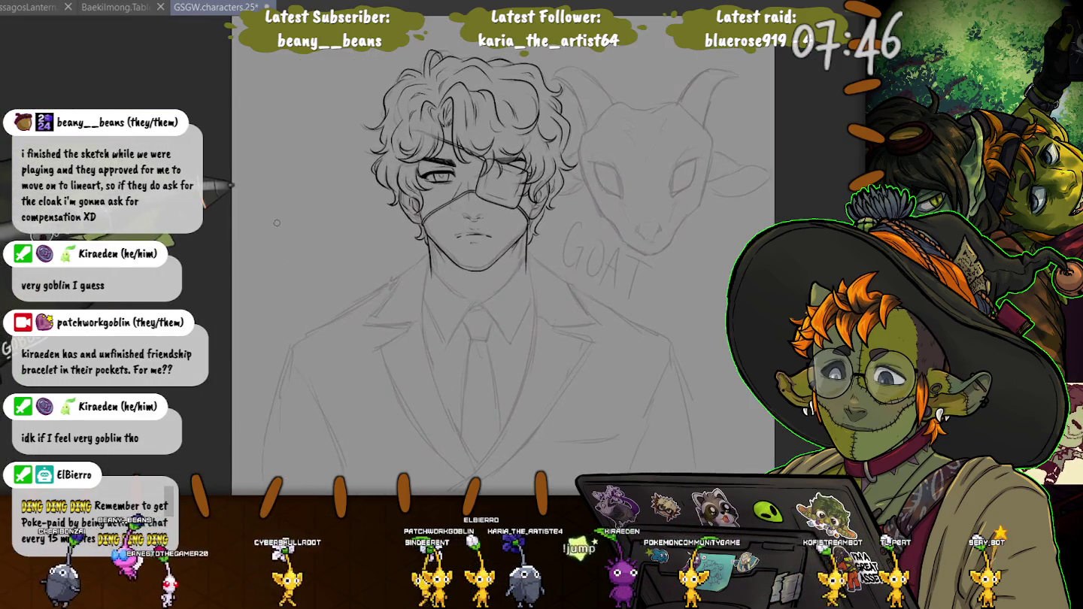
scroll(477, 283, up, 2)
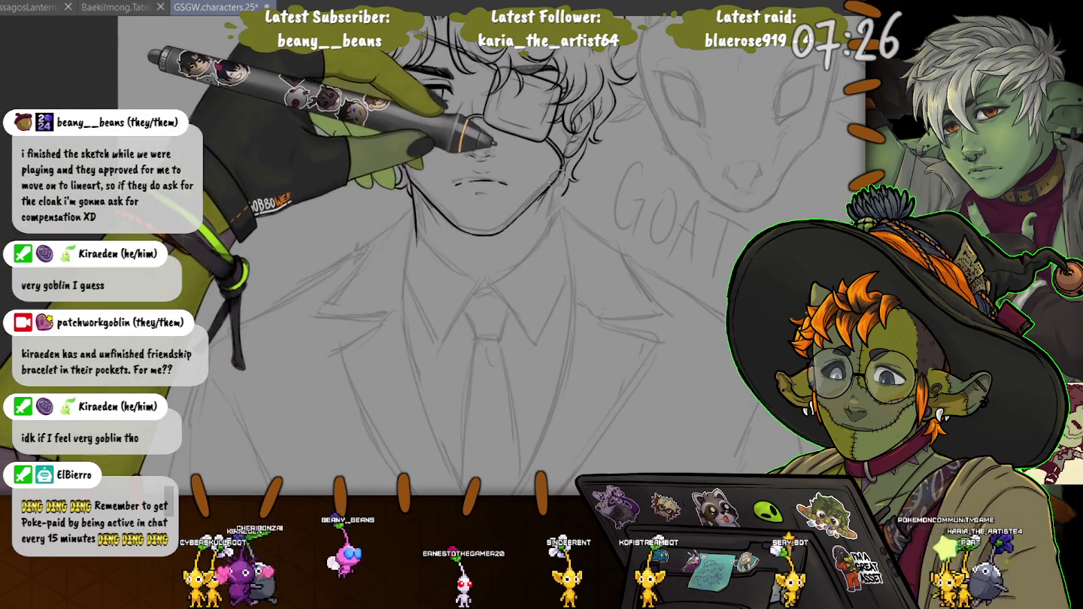
- Ink the right neck line down into the right edge of the shirt collar
drag(554, 193, 552, 228)
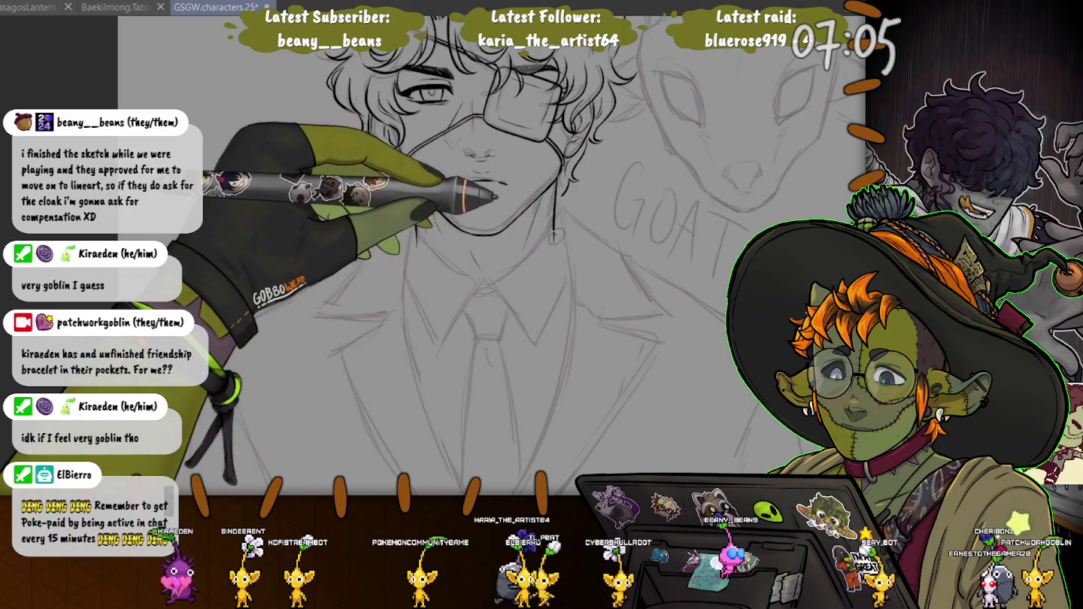
drag(556, 240, 488, 289)
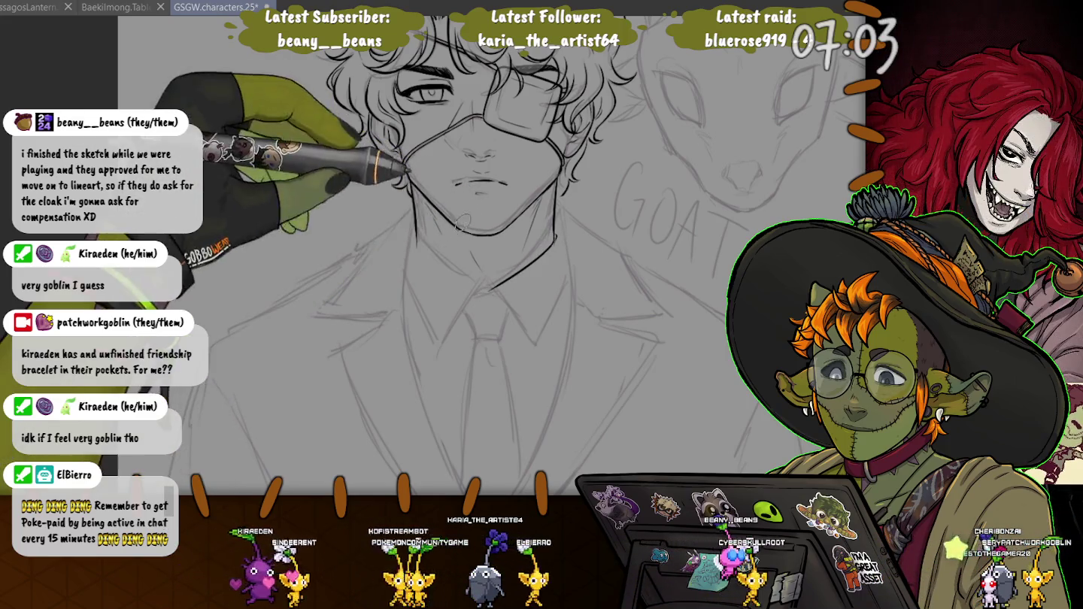
drag(491, 292, 536, 343)
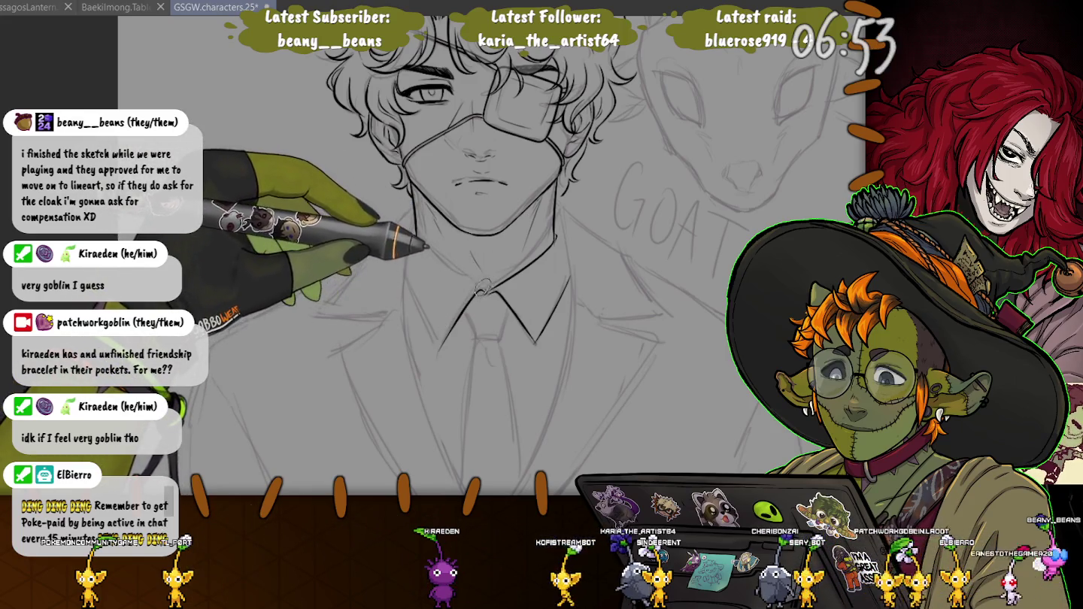
- Ink the left shirt collar lines and the start of the right lapel
drag(420, 251, 478, 288)
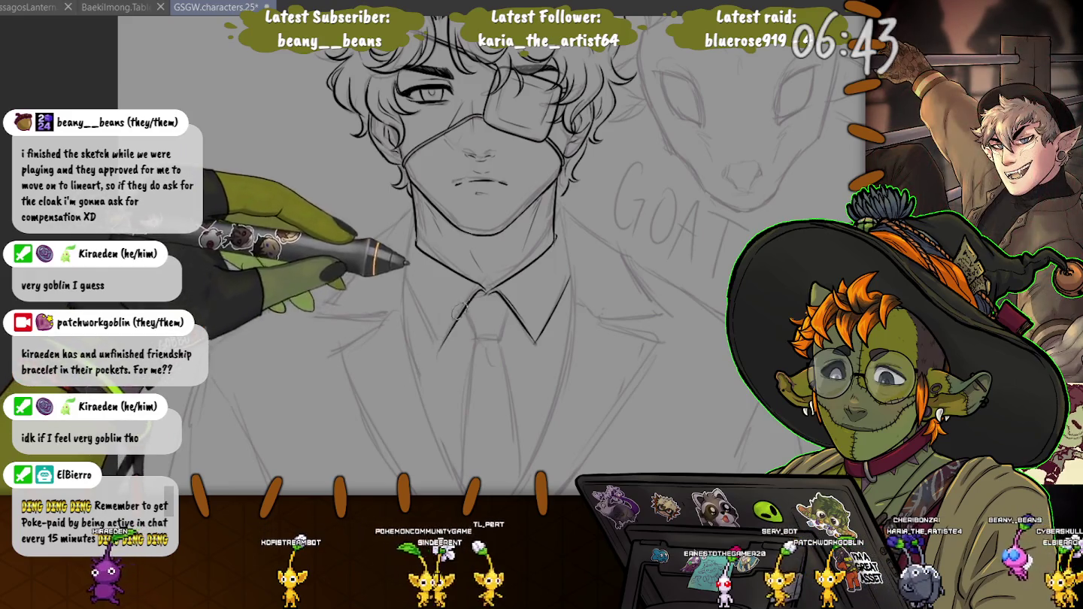
drag(404, 294, 440, 344)
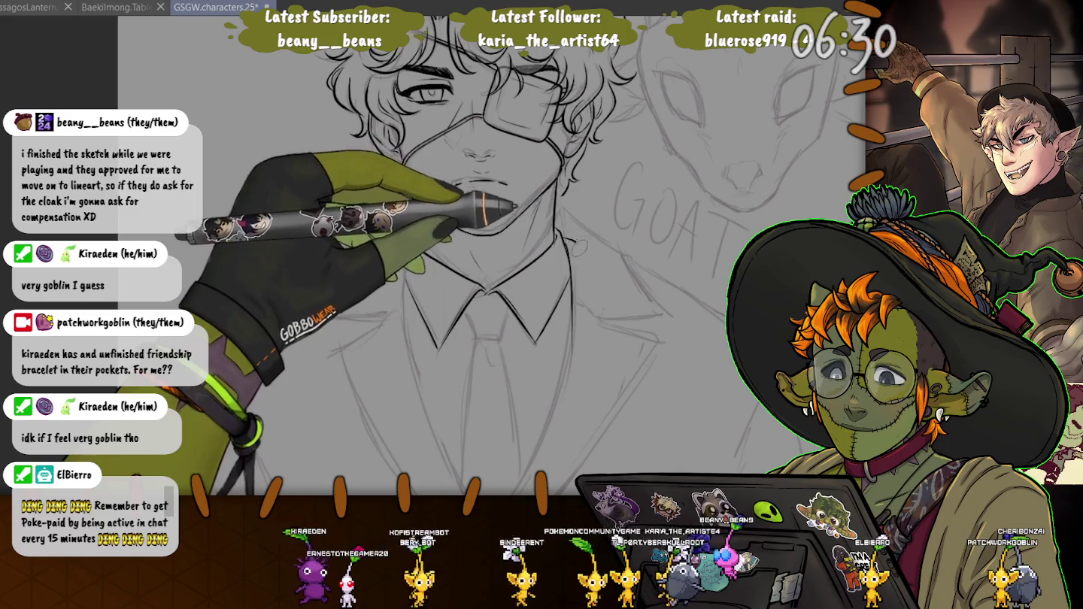
mouse_move(592, 260)
mouse_down()
mouse_move(649, 315)
mouse_move(646, 131)
mouse_move(661, 155)
mouse_up()
- Ink a collar stroke and both long lapel edges, then zoom out to see face and suit
mouse_move(570, 164)
mouse_down()
mouse_move(602, 177)
mouse_move(526, 360)
mouse_up()
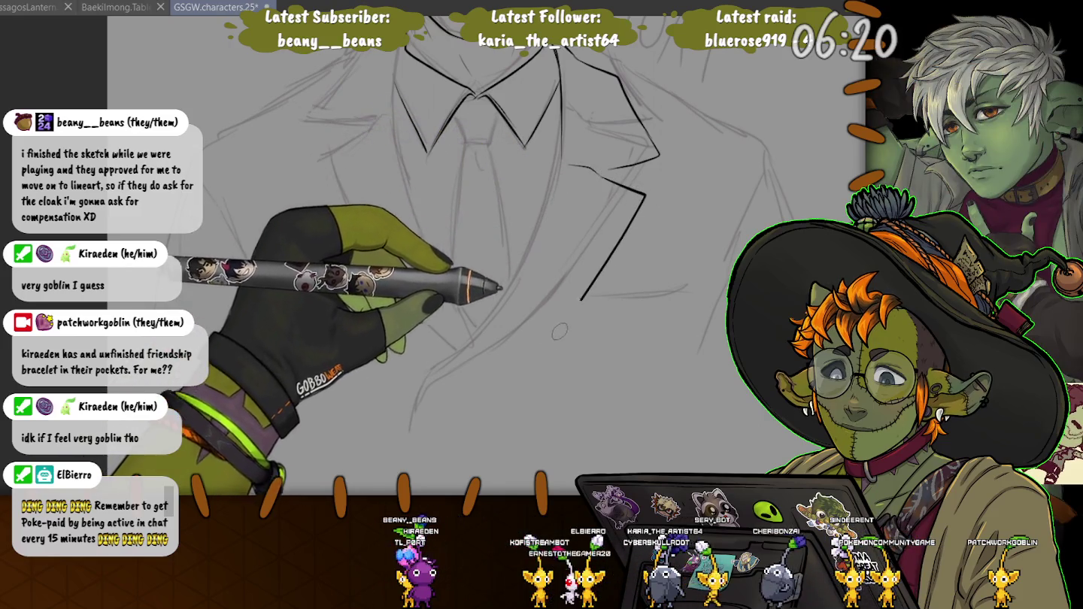
drag(560, 98, 489, 354)
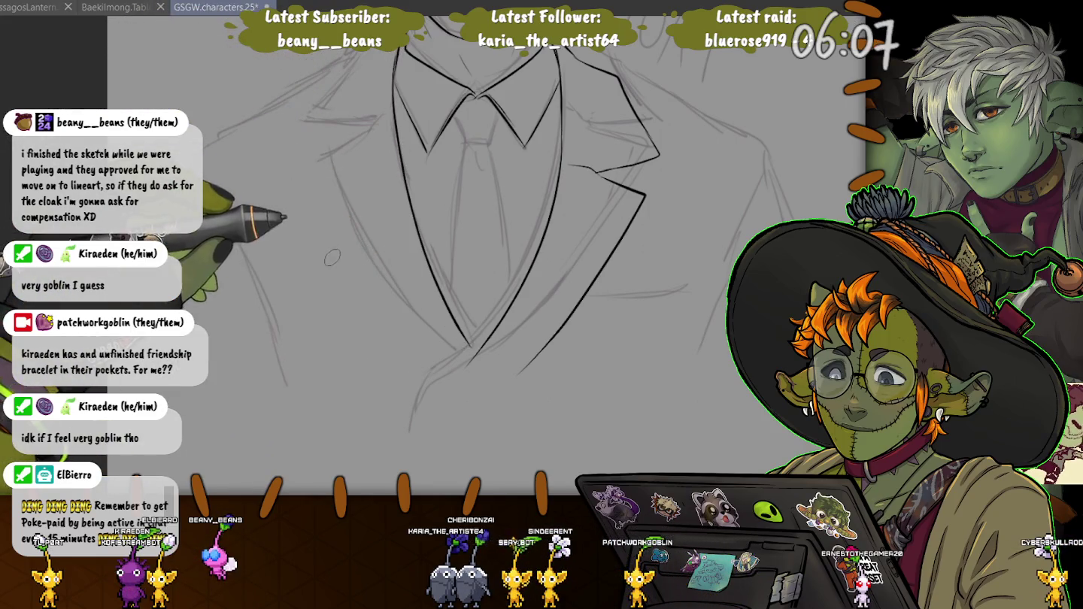
drag(391, 78, 470, 349)
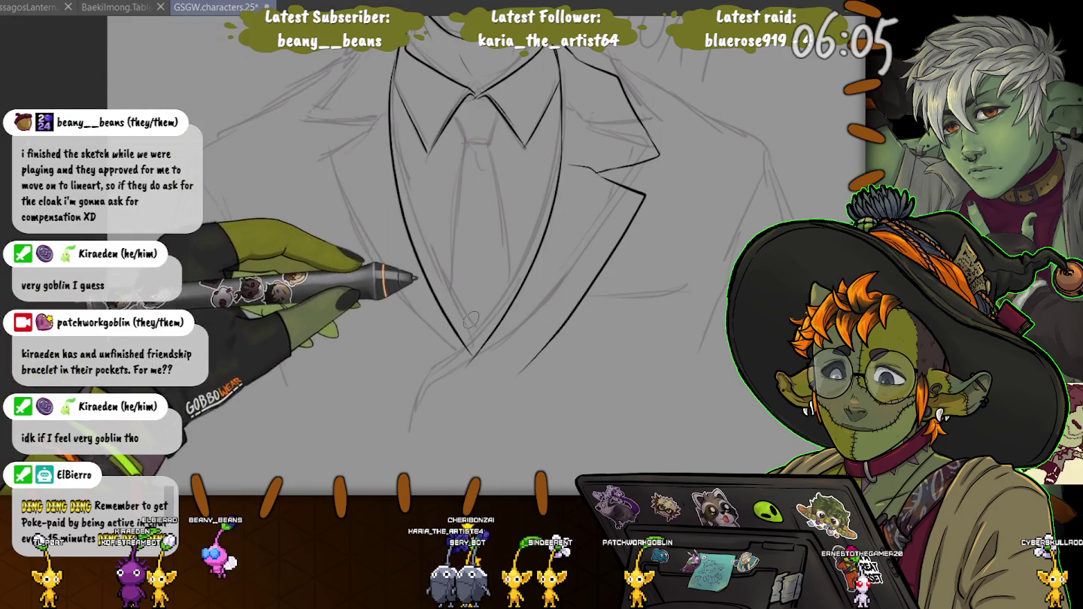
key(ctrl+minus)
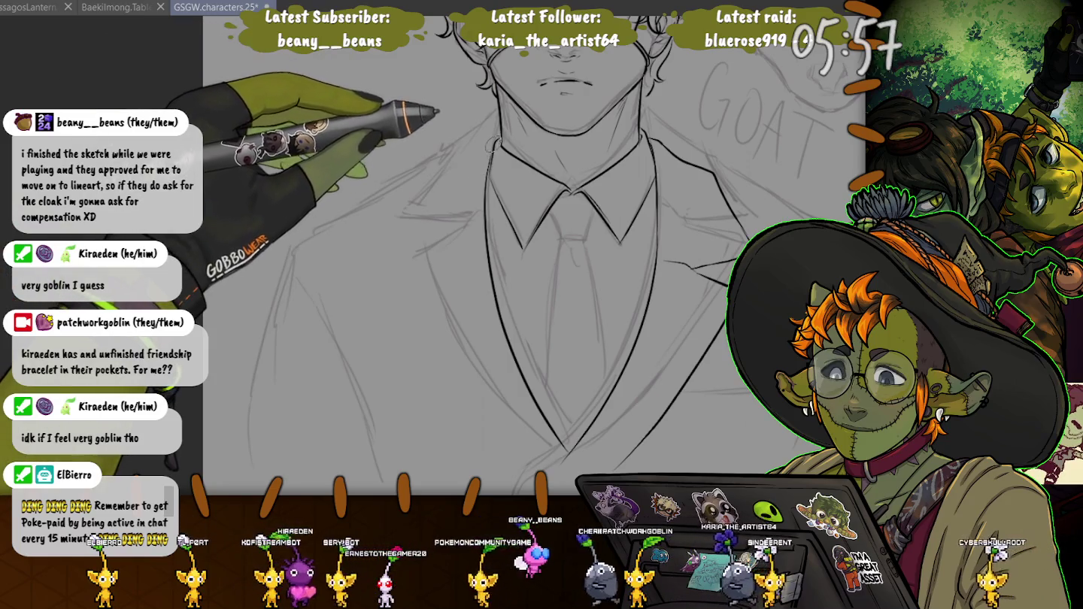
- Redraw the overshooting left lapel line lower down on the jacket
drag(481, 152, 433, 180)
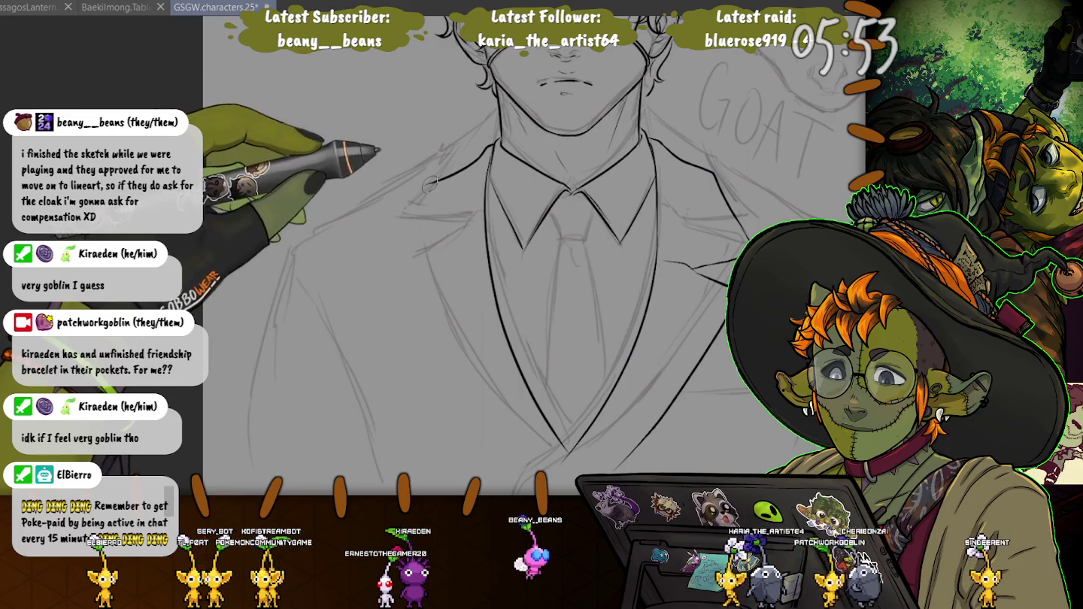
key(ctrl+z)
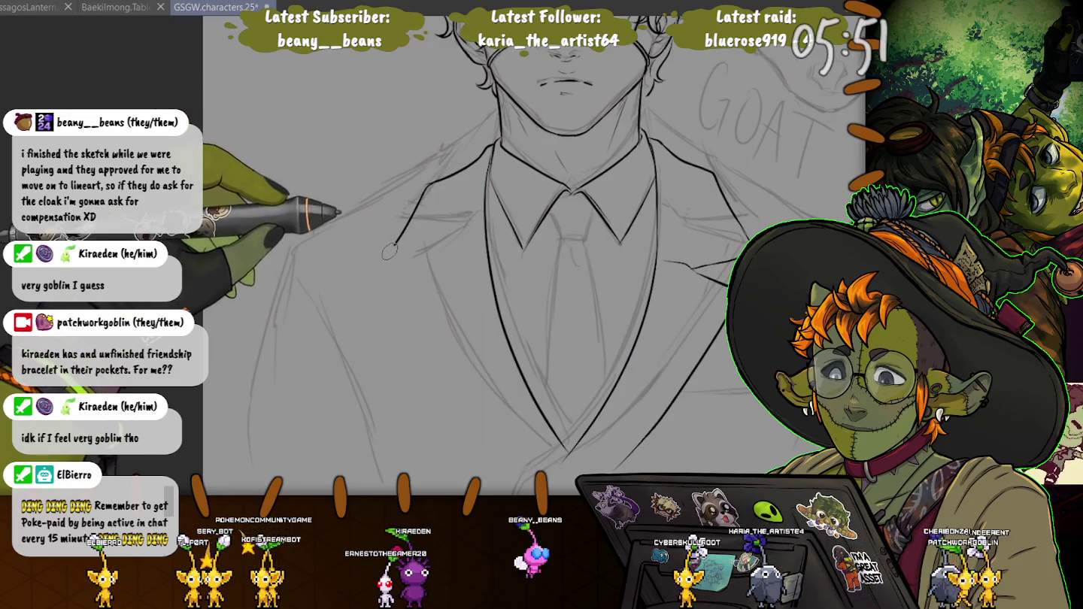
key(ctrl+z)
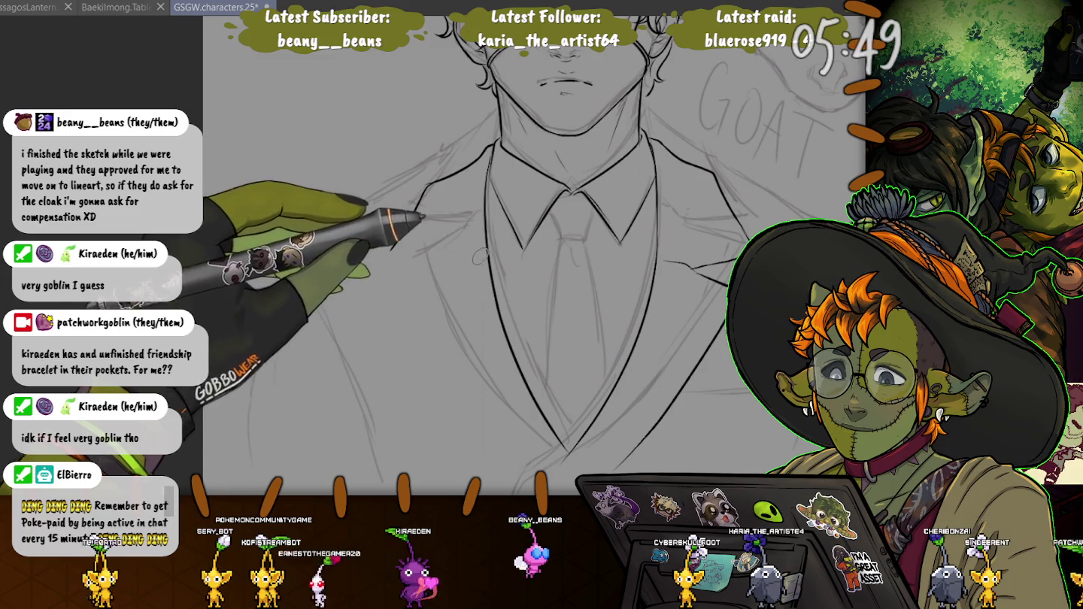
drag(417, 209, 389, 250)
drag(488, 258, 434, 269)
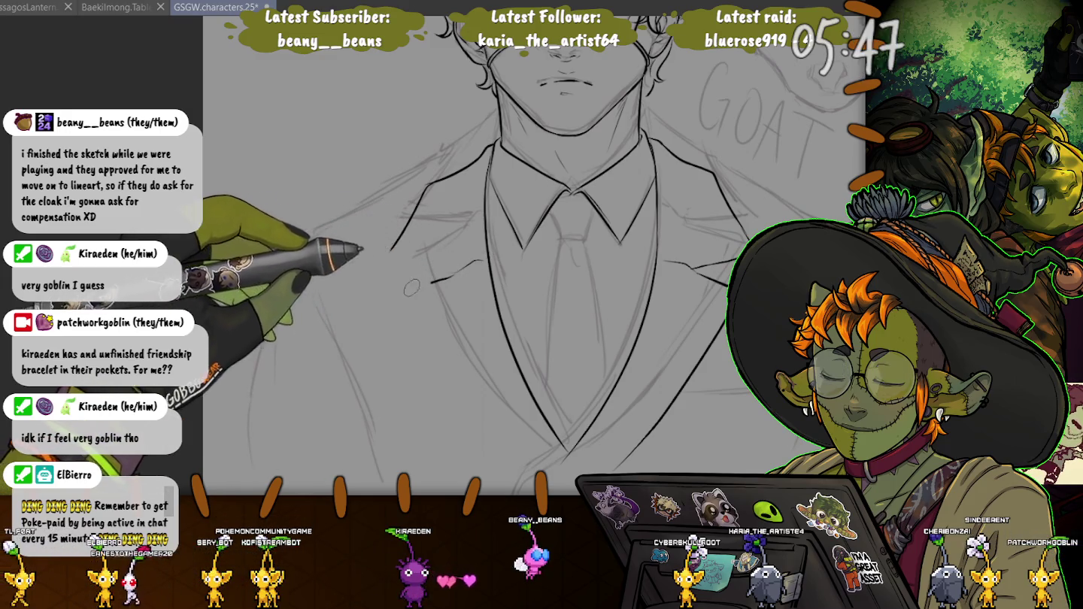
- Ink the left lapel's lower edge and the jacket's left outer edge down to the V
drag(451, 273, 390, 259)
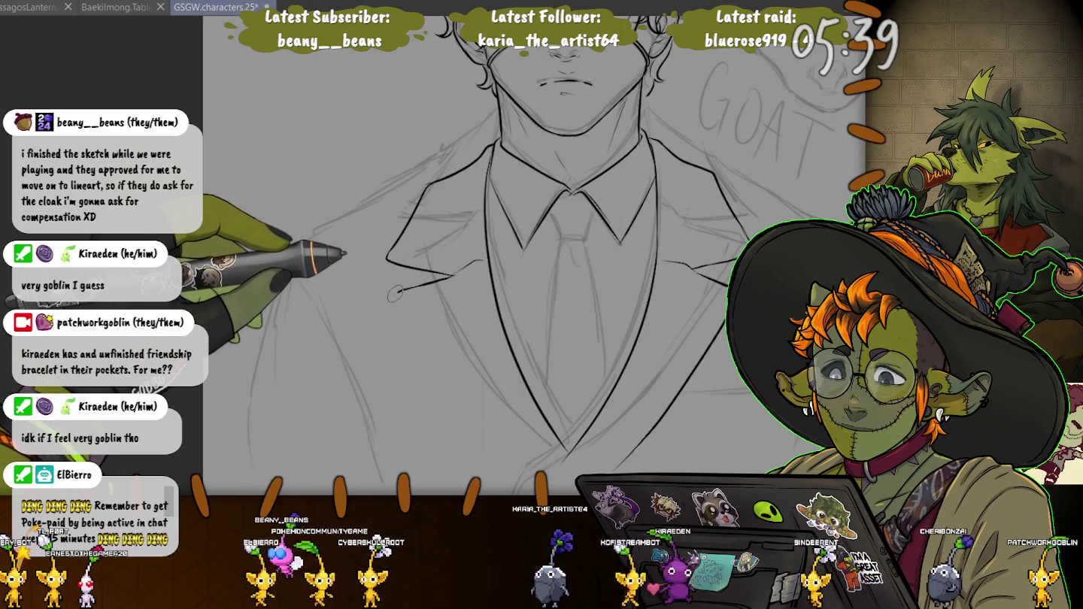
drag(395, 295, 560, 451)
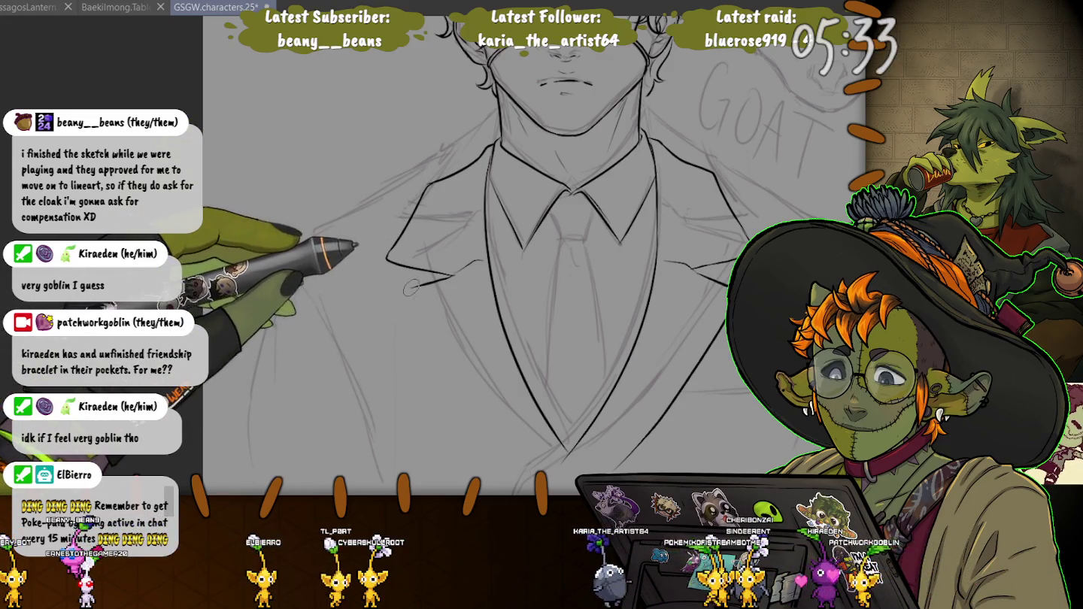
drag(401, 292, 561, 449)
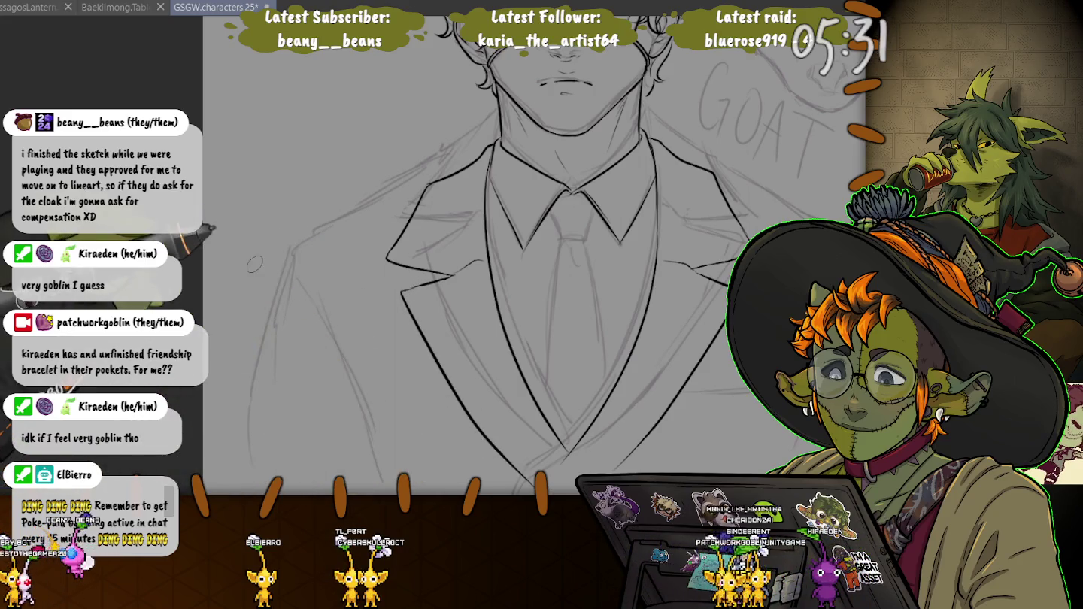
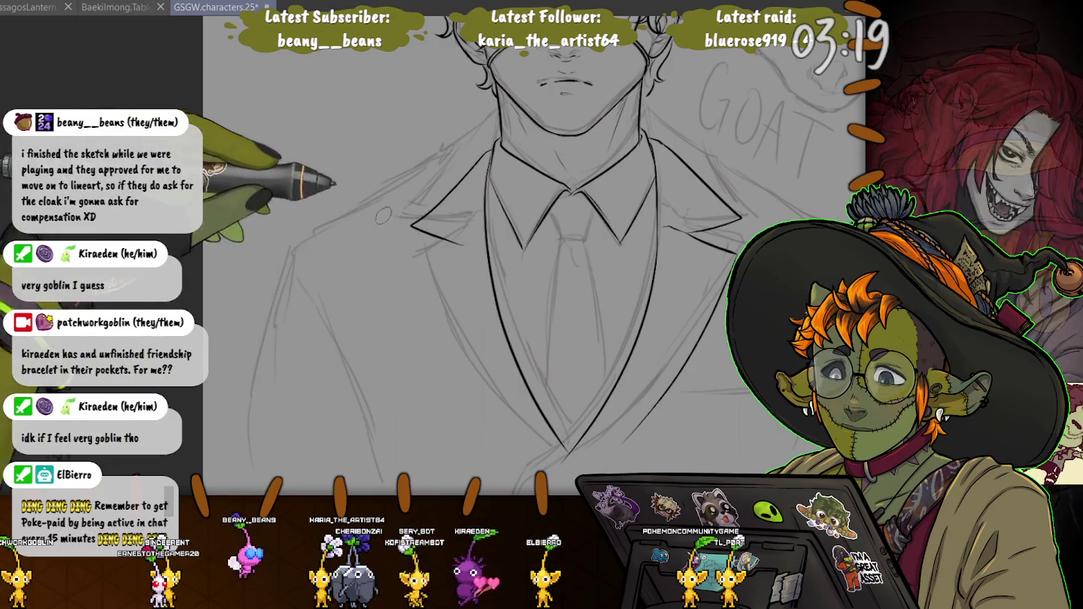
- Ink the left lapel's inner lines, then redo its outer edge running down the jacket
drag(456, 180, 412, 221)
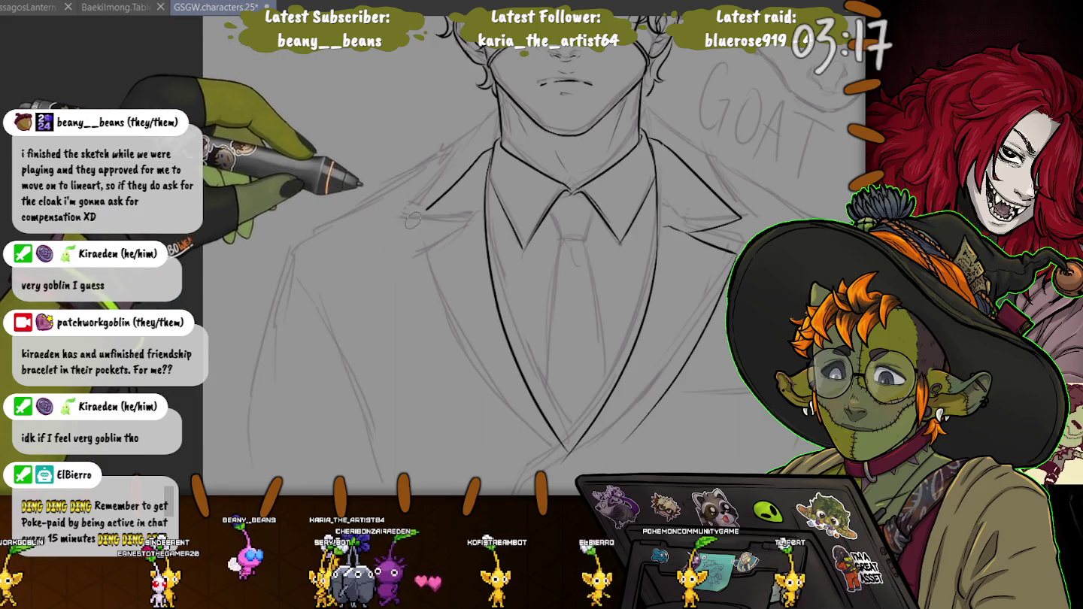
drag(415, 172, 412, 220)
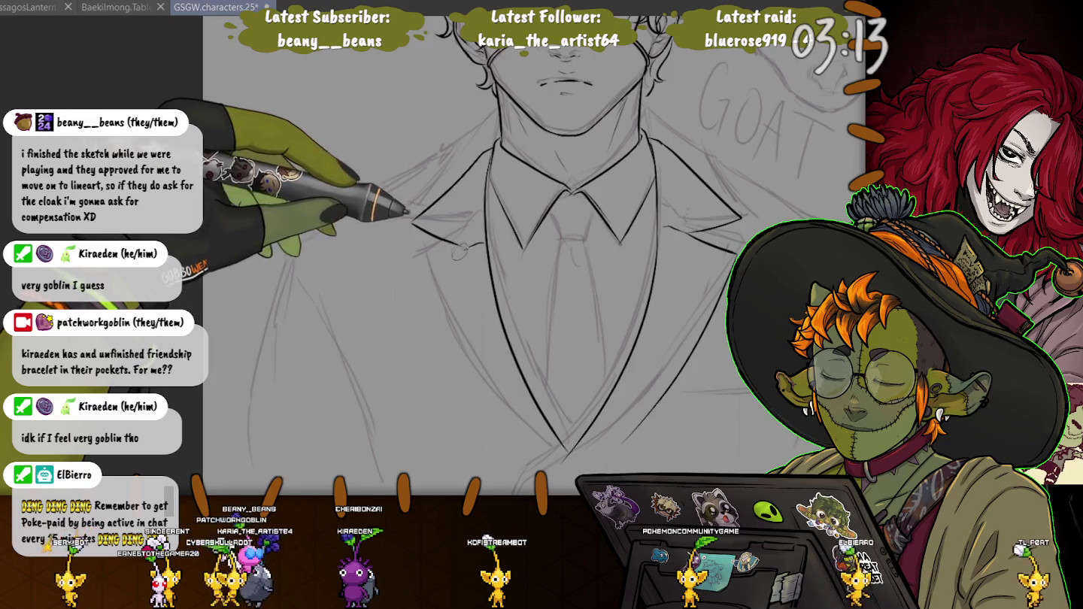
drag(415, 266, 553, 447)
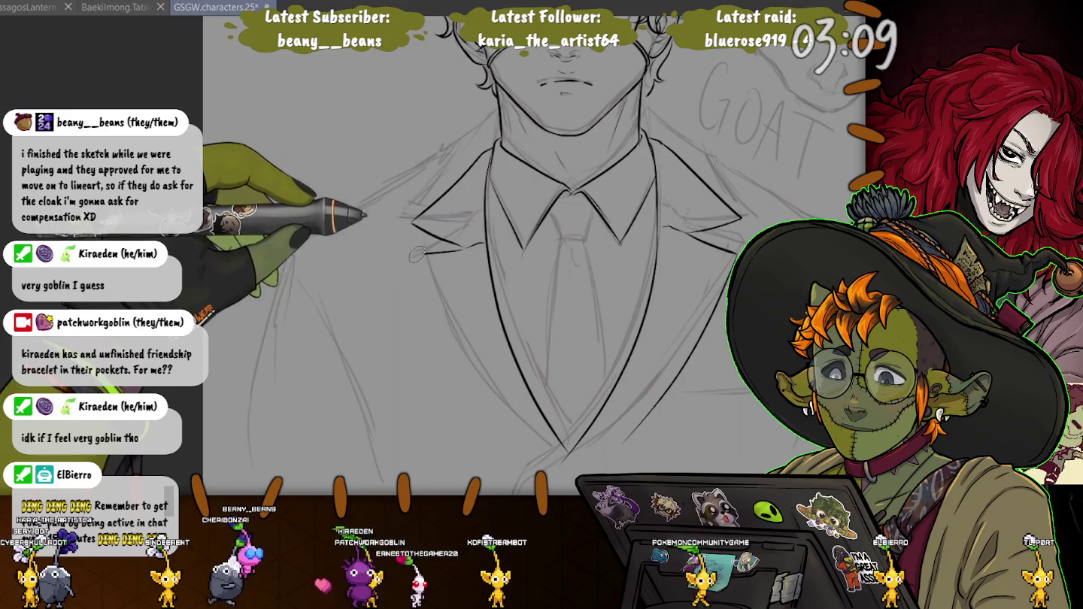
key(ctrl+z)
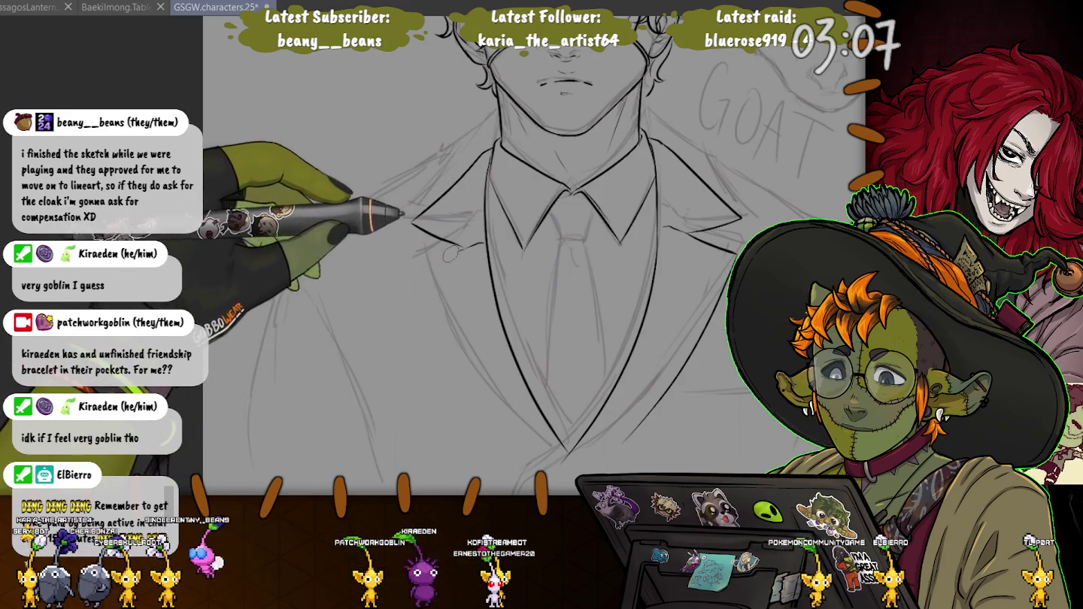
drag(416, 263, 552, 449)
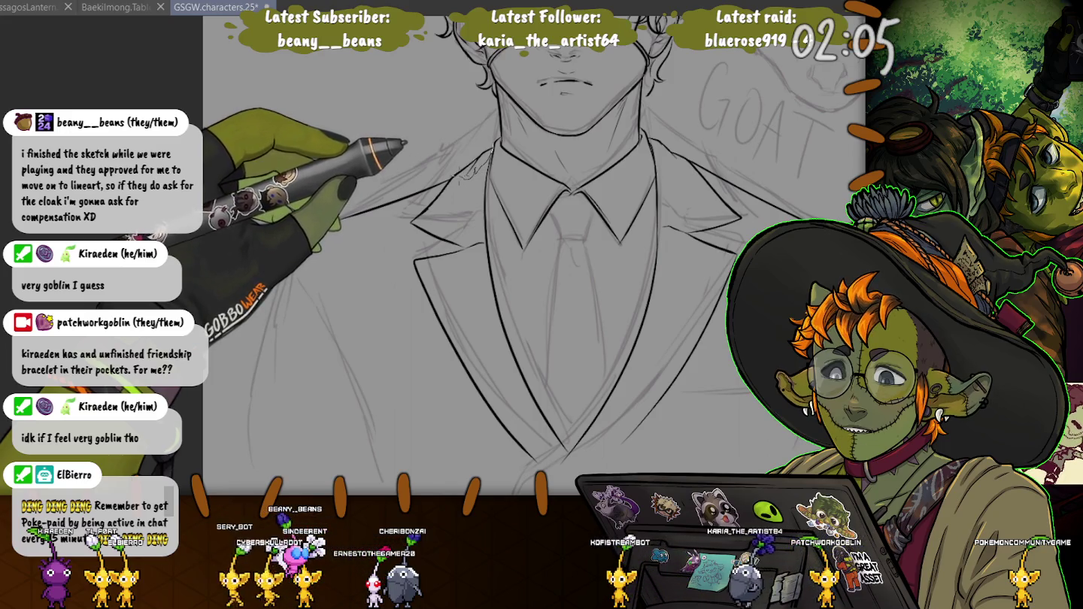
- Nudge the inked left shoulder line up slightly and add a short stroke near the left lapel
drag(286, 219, 275, 253)
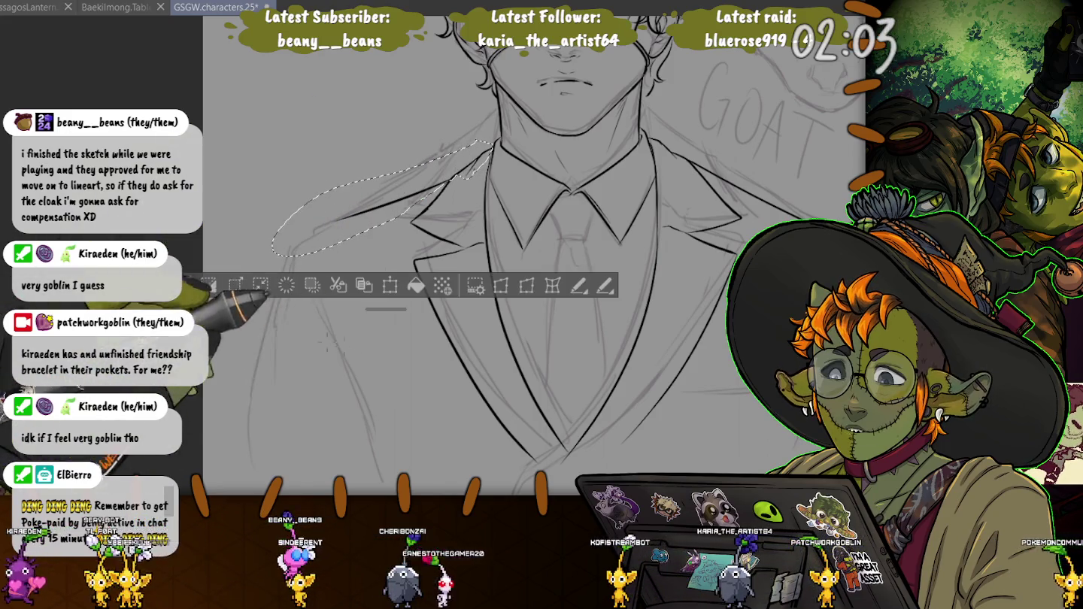
key(ctrl+t)
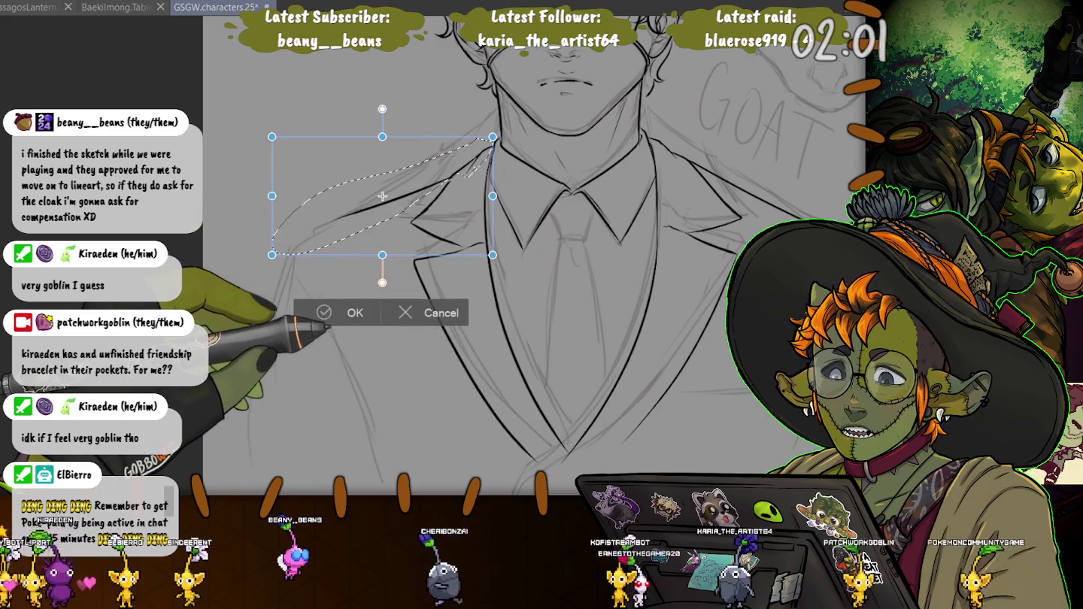
key(Up)
key(Up)
key(Up)
key(Up)
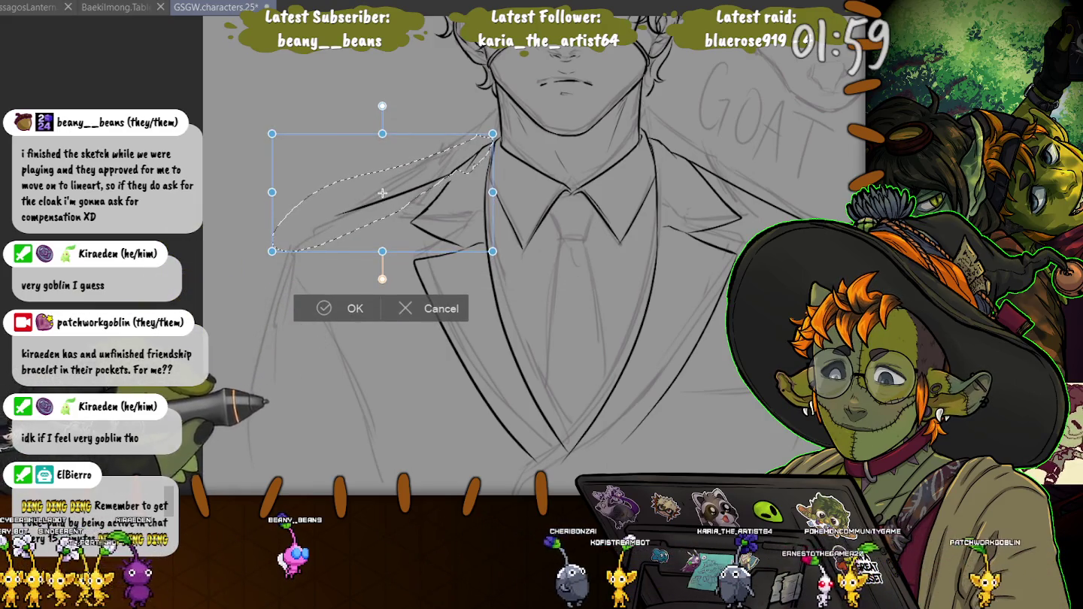
key(Return)
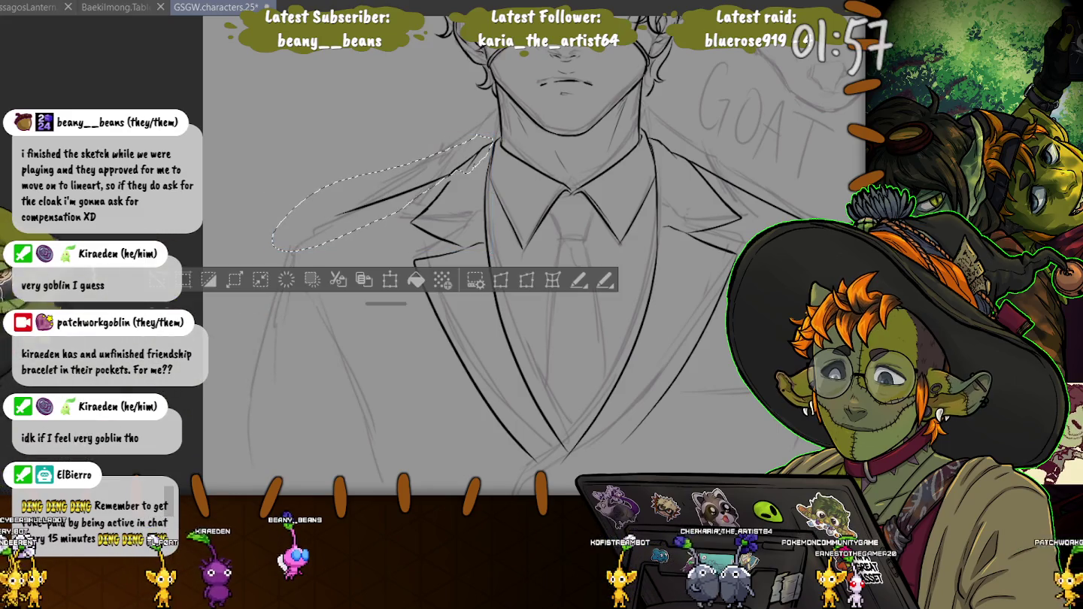
key(ctrl+d)
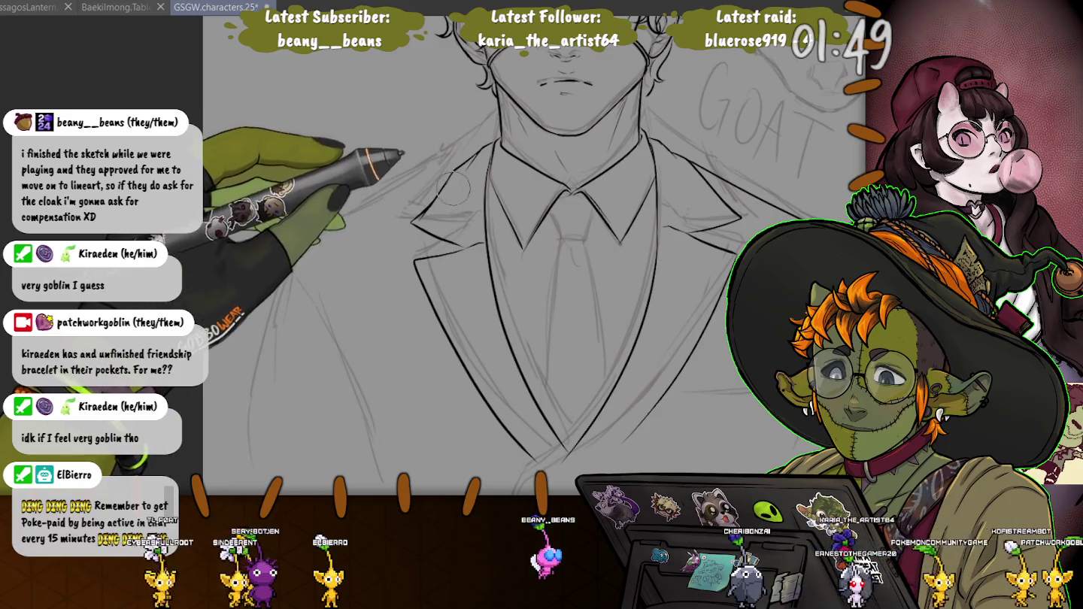
drag(420, 220, 436, 202)
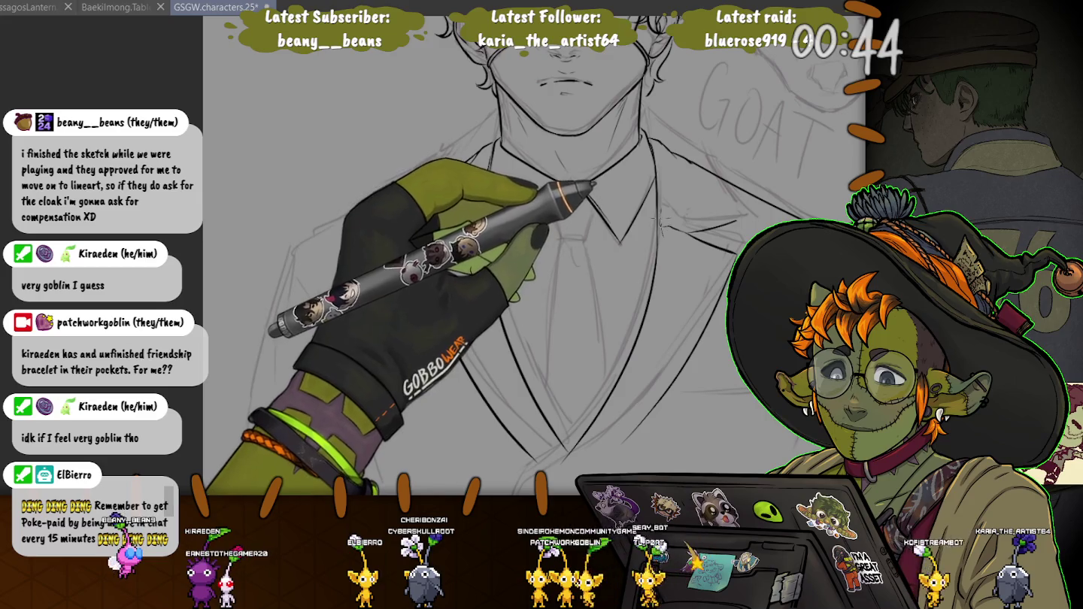
drag(662, 222, 730, 362)
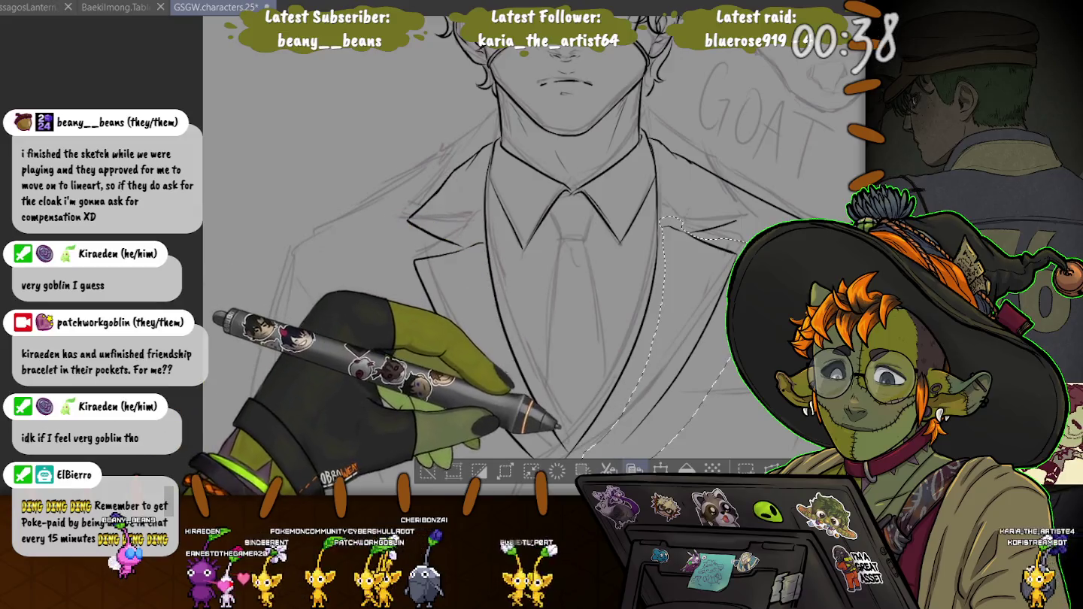
key(ctrl+t)
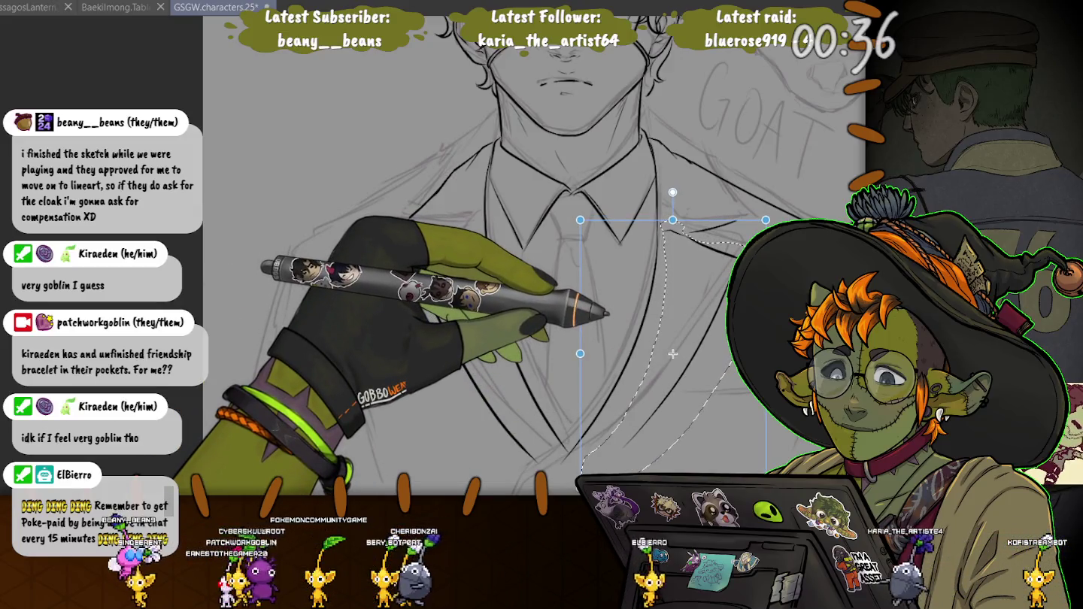
key(Return)
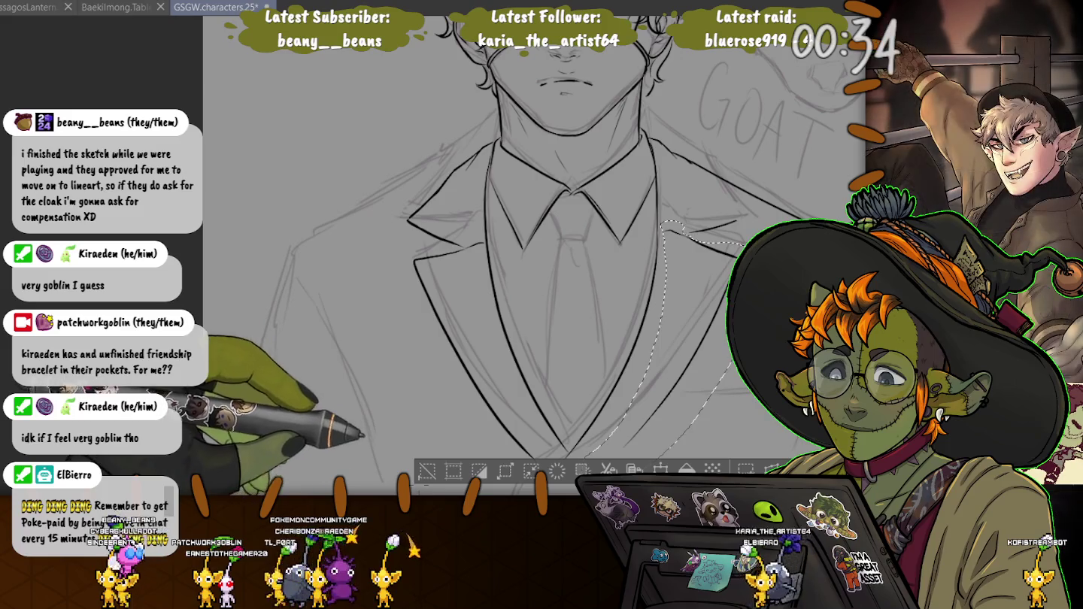
key(ctrl+d)
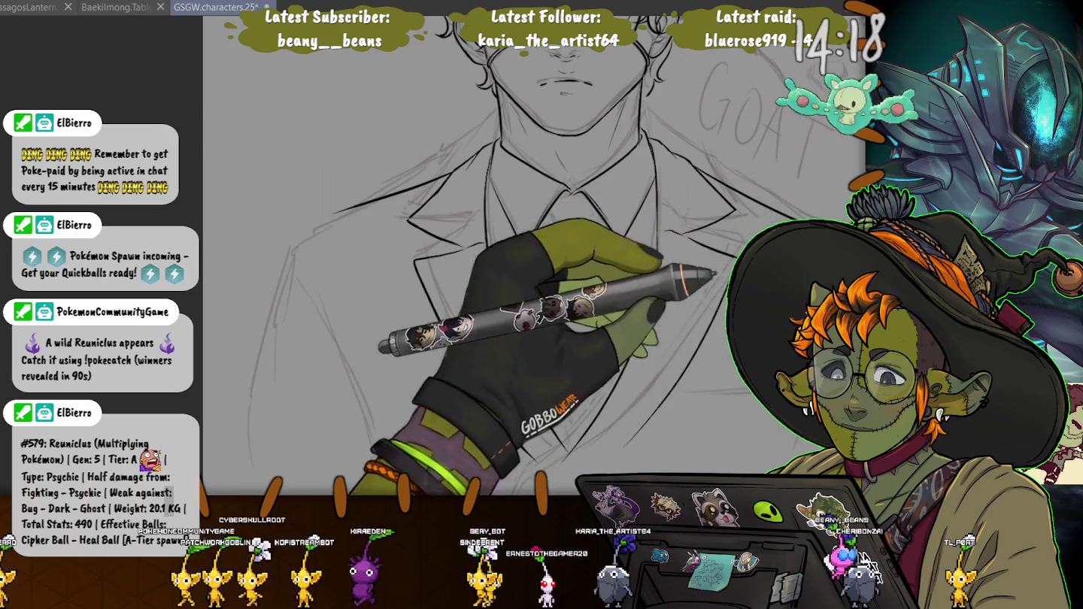
scroll(493, 255, up, 2)
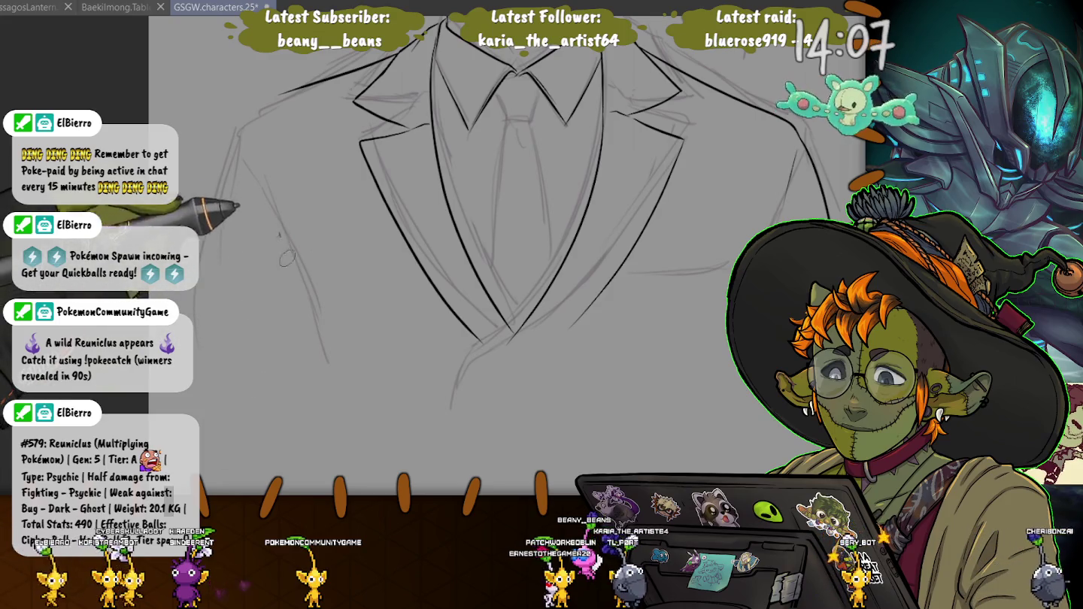
- Ink the jacket's left outer edge and redraw the left shoulder line, switching to a much smaller brush
drag(280, 233, 300, 290)
drag(250, 138, 263, 180)
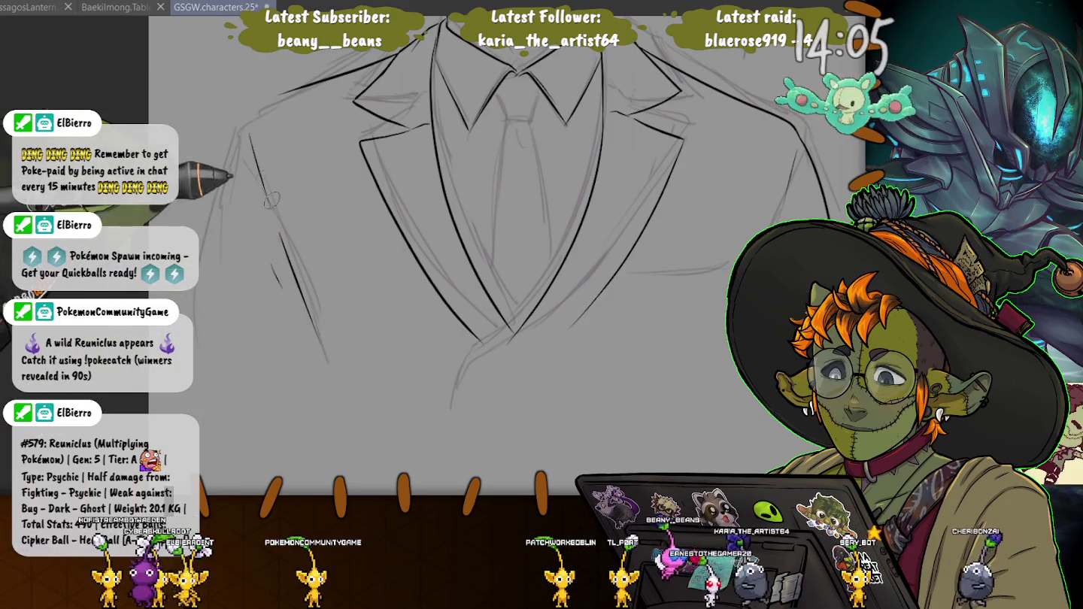
drag(281, 94, 242, 110)
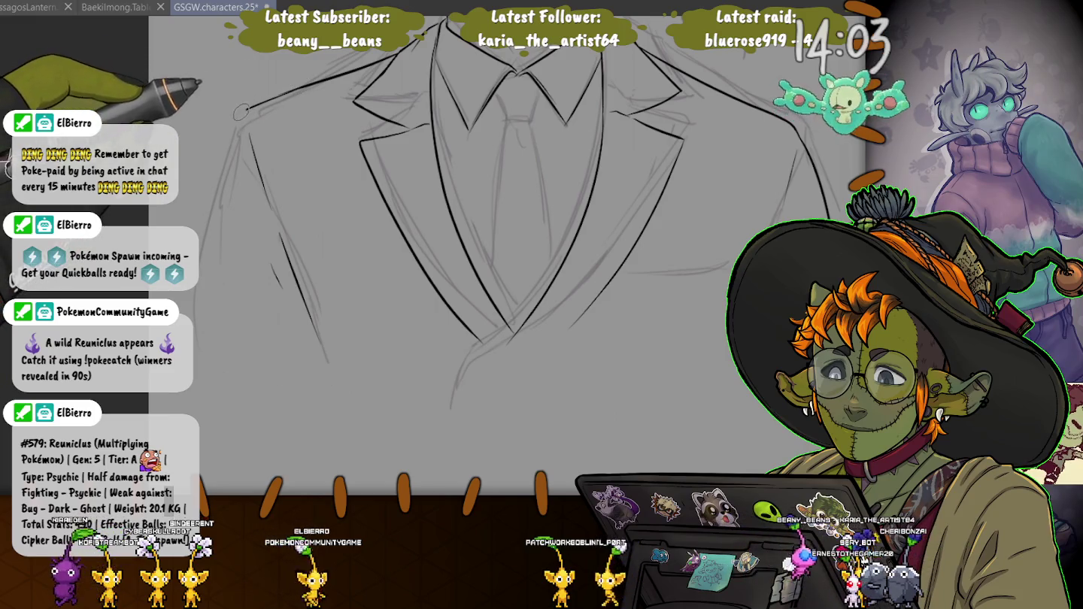
scroll(527, 263, up, 5)
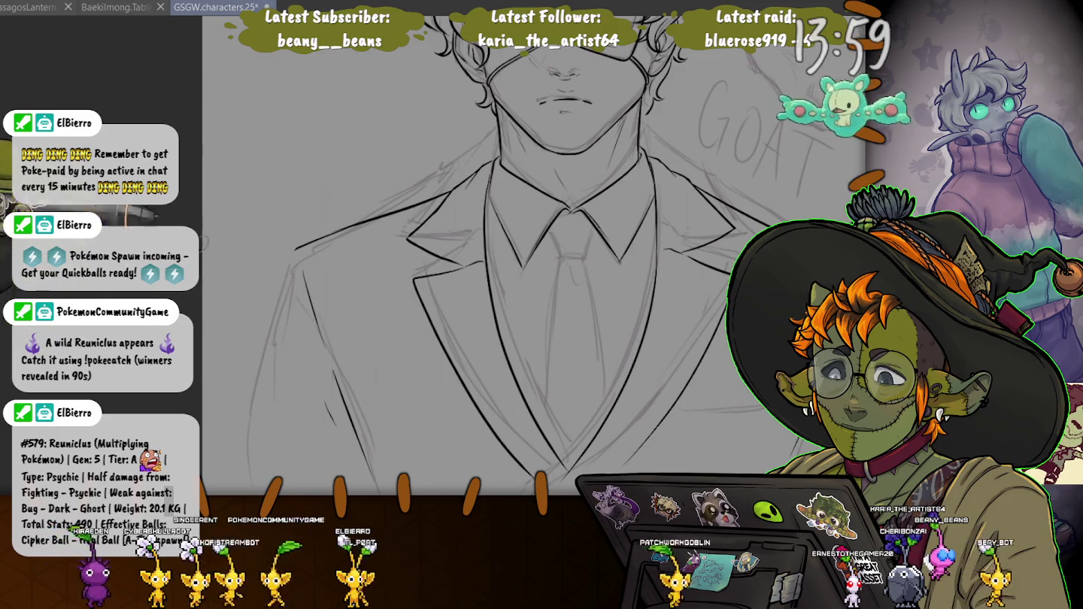
key(ctrl+z)
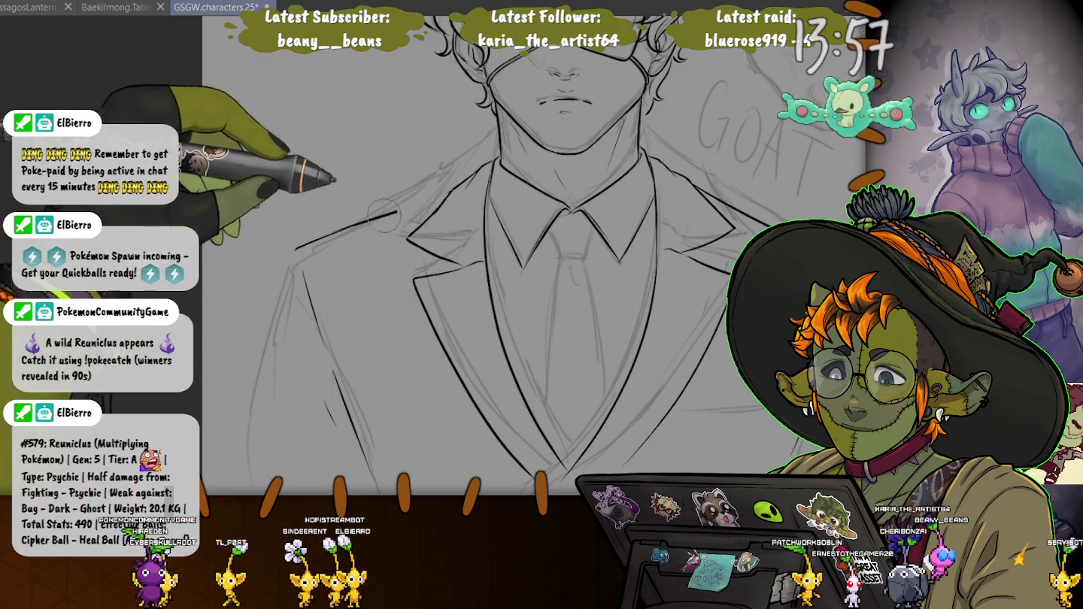
drag(441, 194, 298, 258)
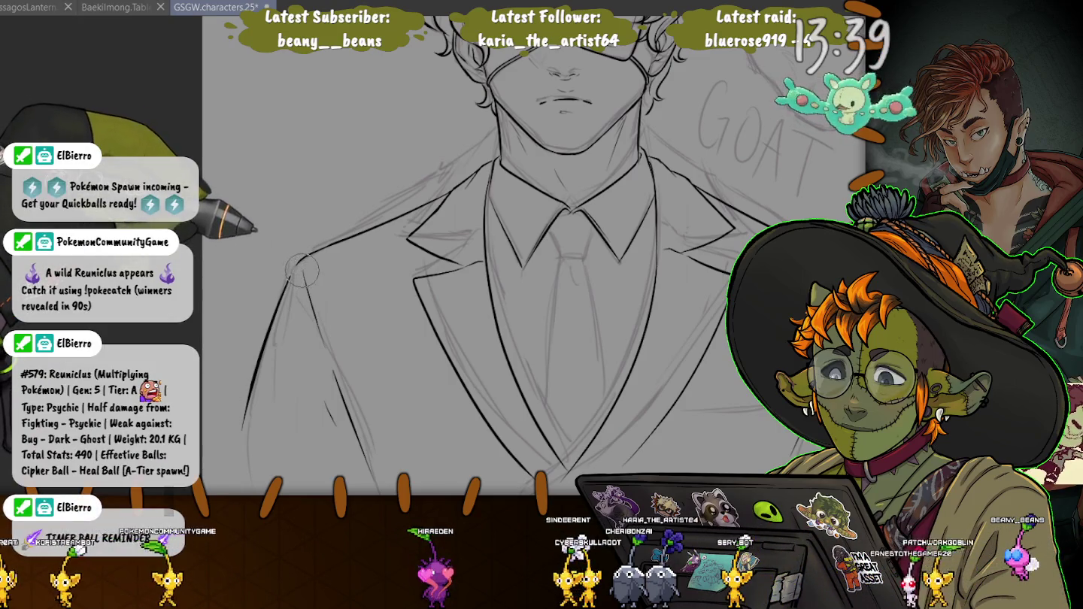
key(bracketleft)
key(bracketleft)
key(bracketleft)
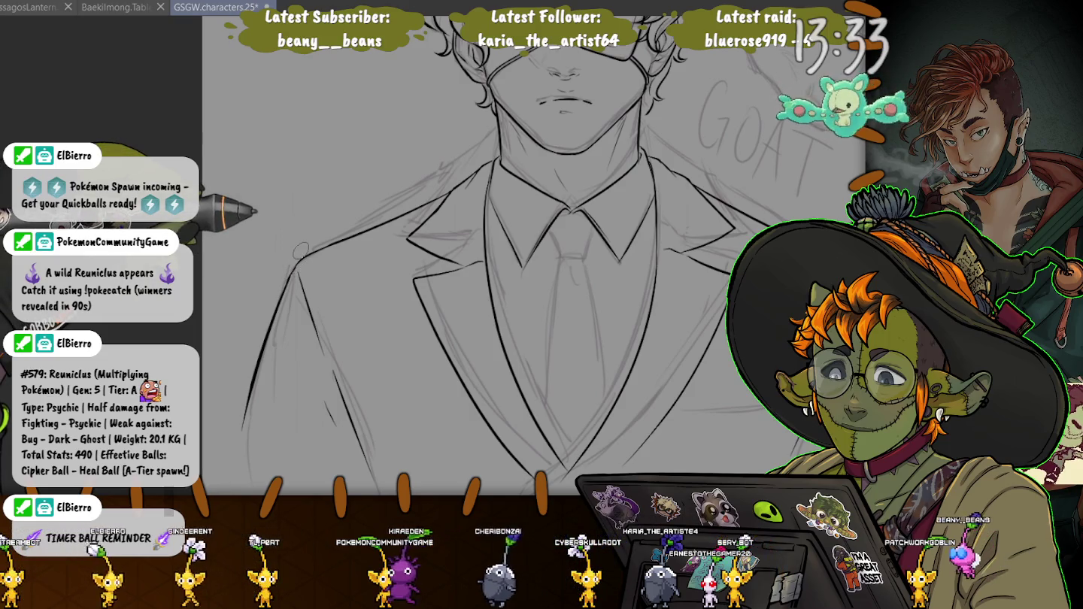
drag(298, 263, 410, 224)
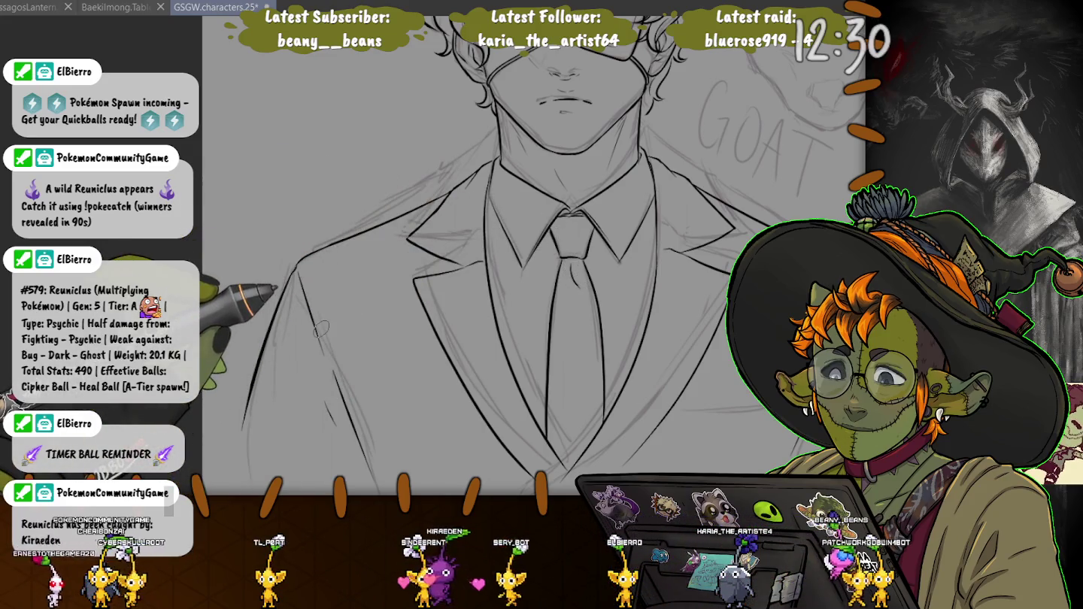
drag(362, 307, 323, 190)
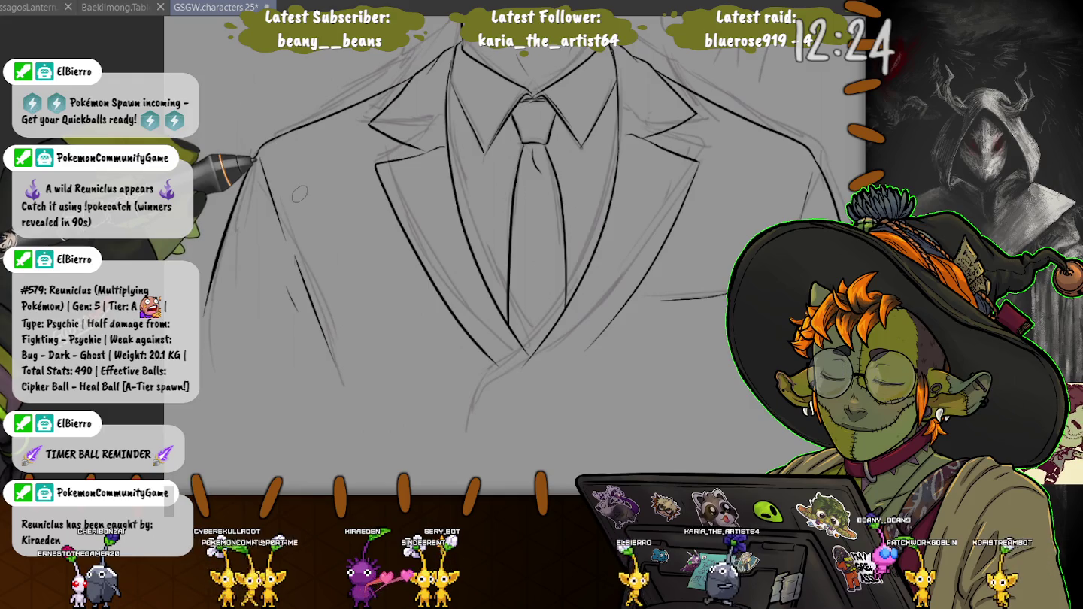
- Hide the rough sketch and zoom in close on the face, collar and tie
drag(299, 195, 292, 465)
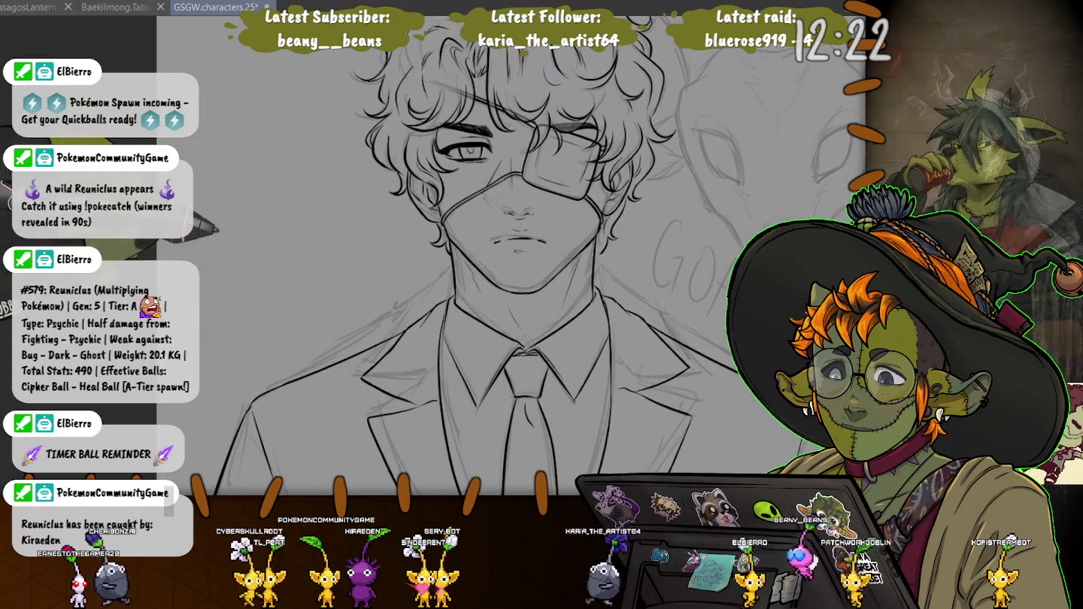
drag(216, 228, 247, 92)
key(ctrl+minus)
key(ctrl+minus)
key(ctrl+h)
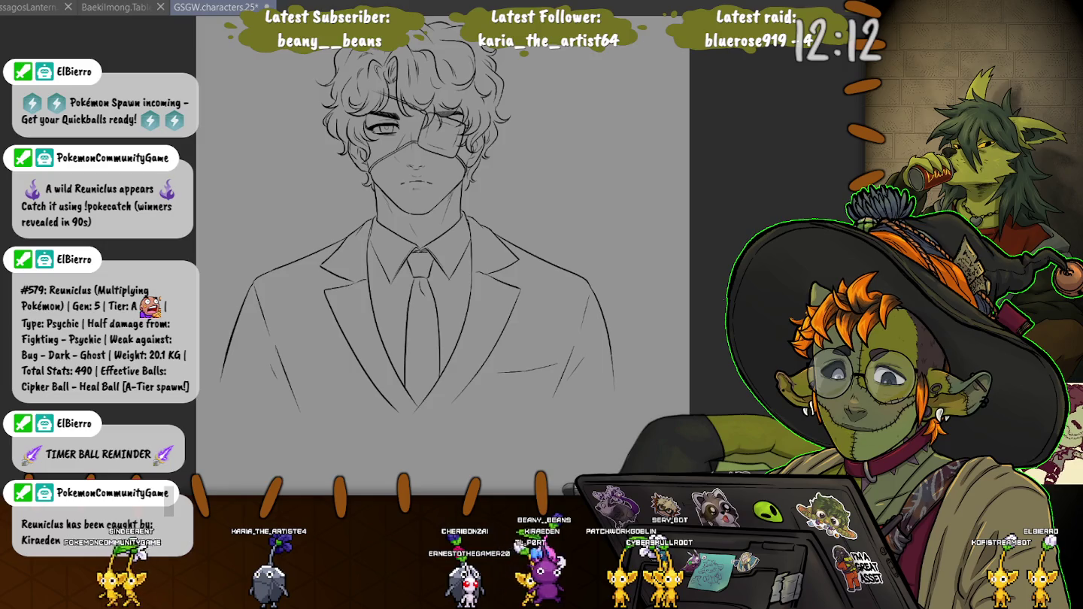
key(ctrl+plus)
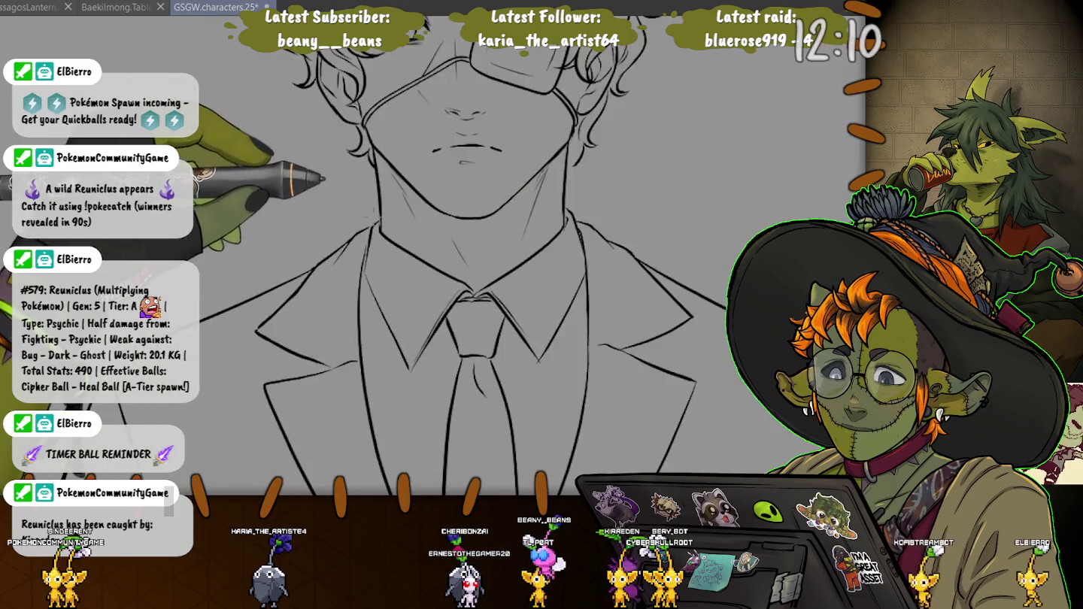
key(ctrl+plus)
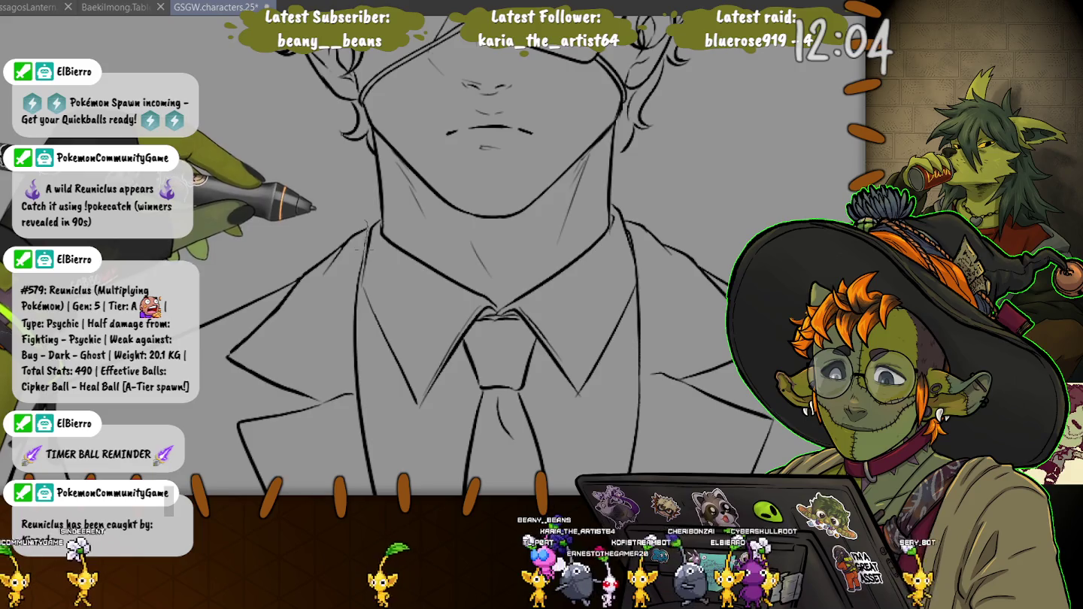
- Lasso a small closed region around the left shirt-collar edge beside the neck
drag(364, 248, 361, 289)
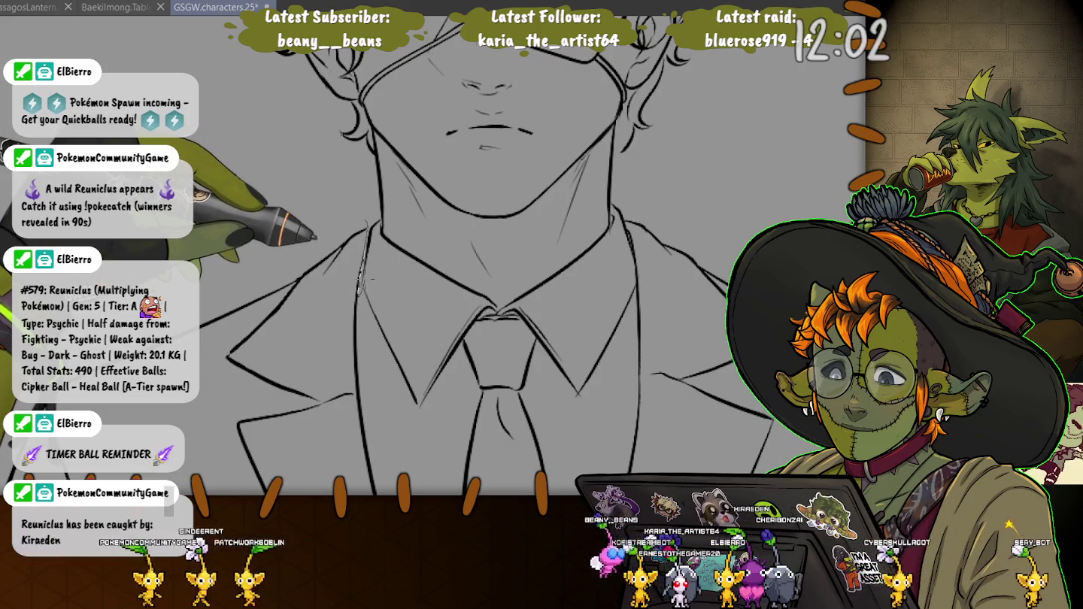
drag(366, 281, 451, 290)
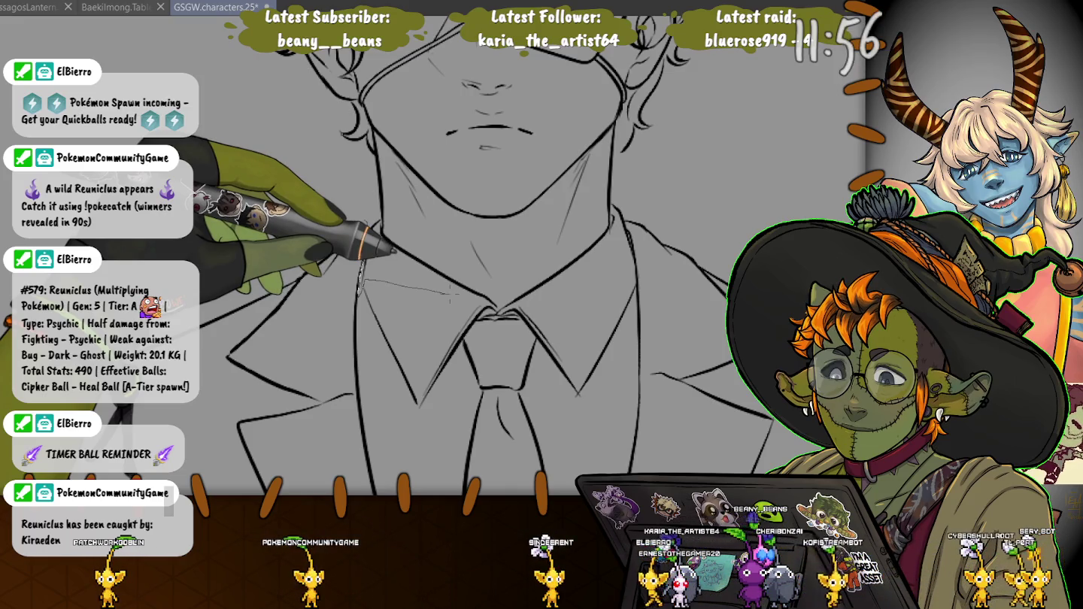
drag(394, 253, 369, 225)
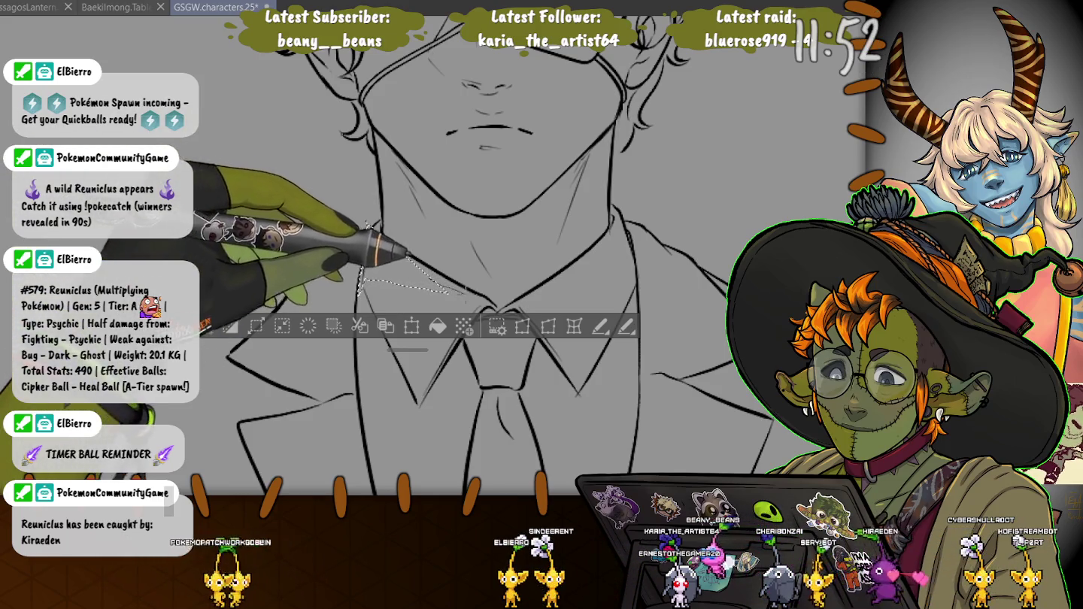
- Lasso the entire suit jacket below the face and start Free Transform on it
drag(443, 286, 361, 316)
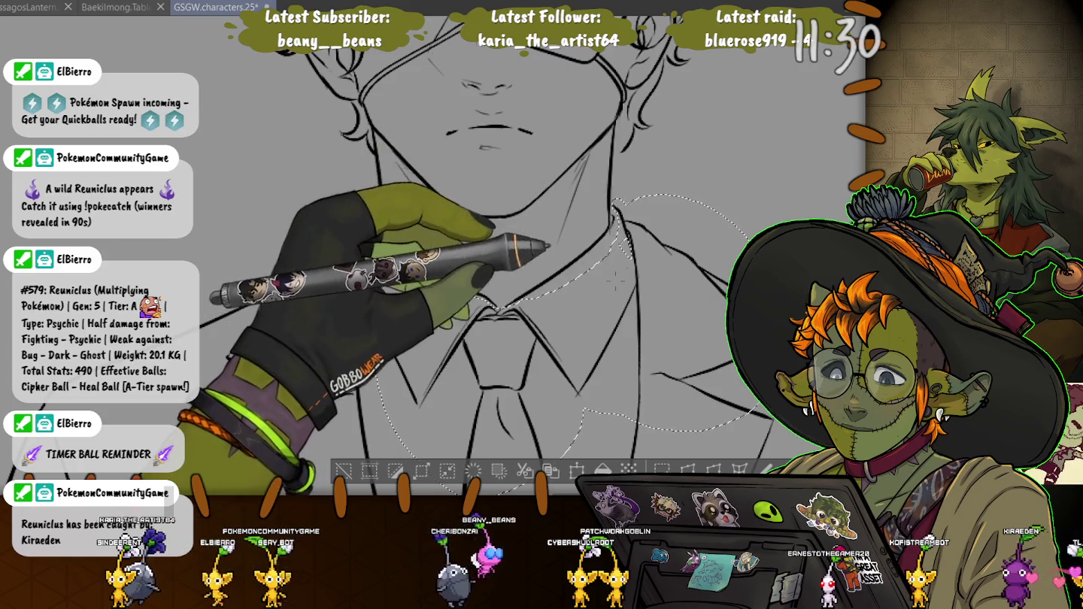
key(ctrl+minus)
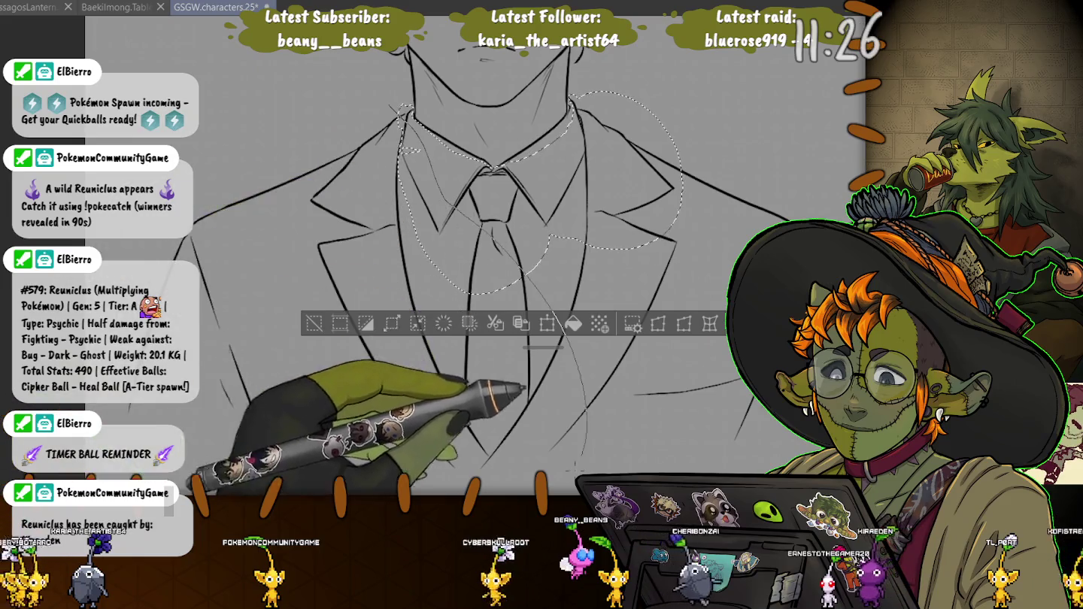
scroll(527, 302, down, 2)
drag(444, 113, 278, 489)
drag(219, 45, 422, 459)
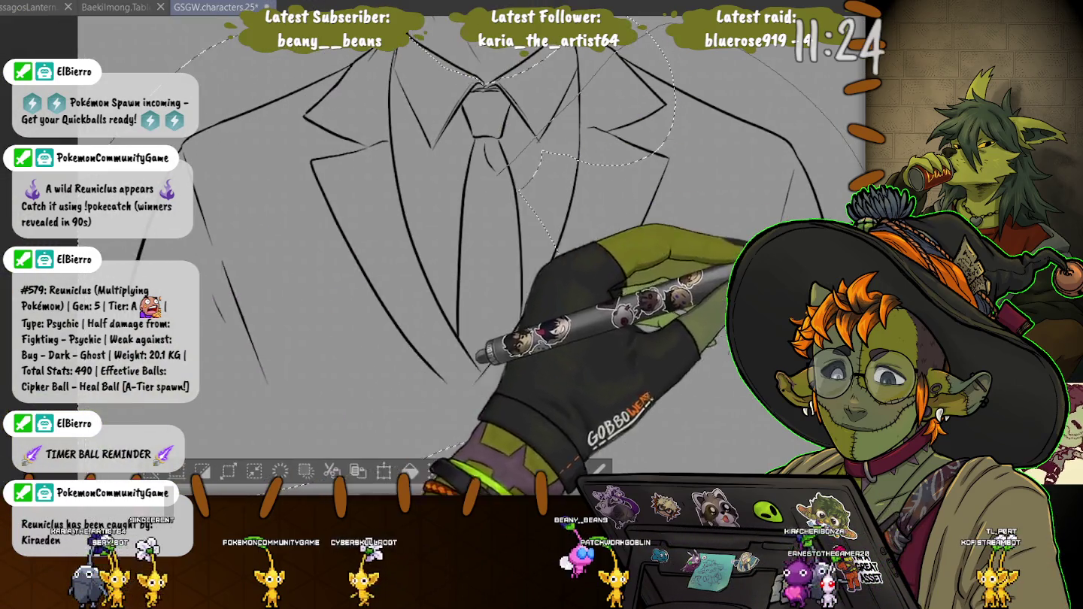
key(ctrl+minus)
key(ctrl+minus)
key(ctrl+minus)
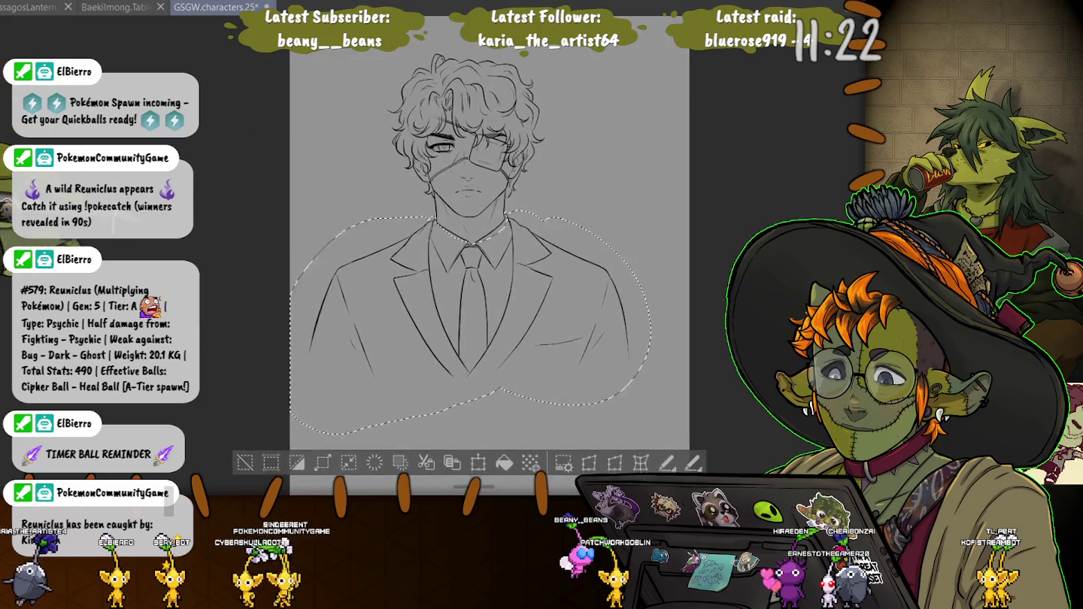
key(ctrl+t)
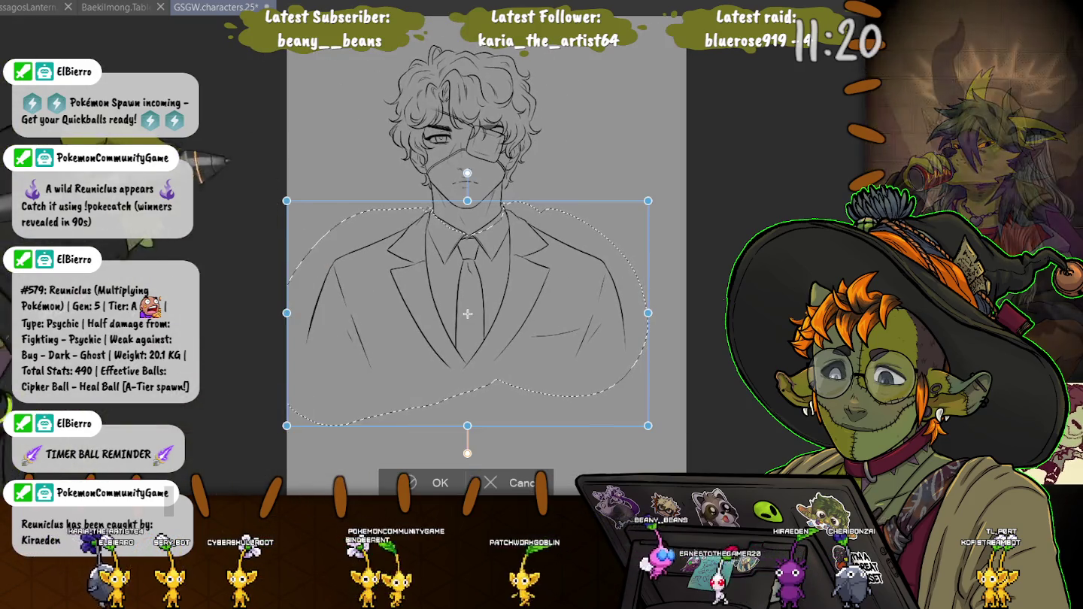
- Scale the jacket up slightly and shift it a little left and about 10 px down
drag(647, 426, 671, 446)
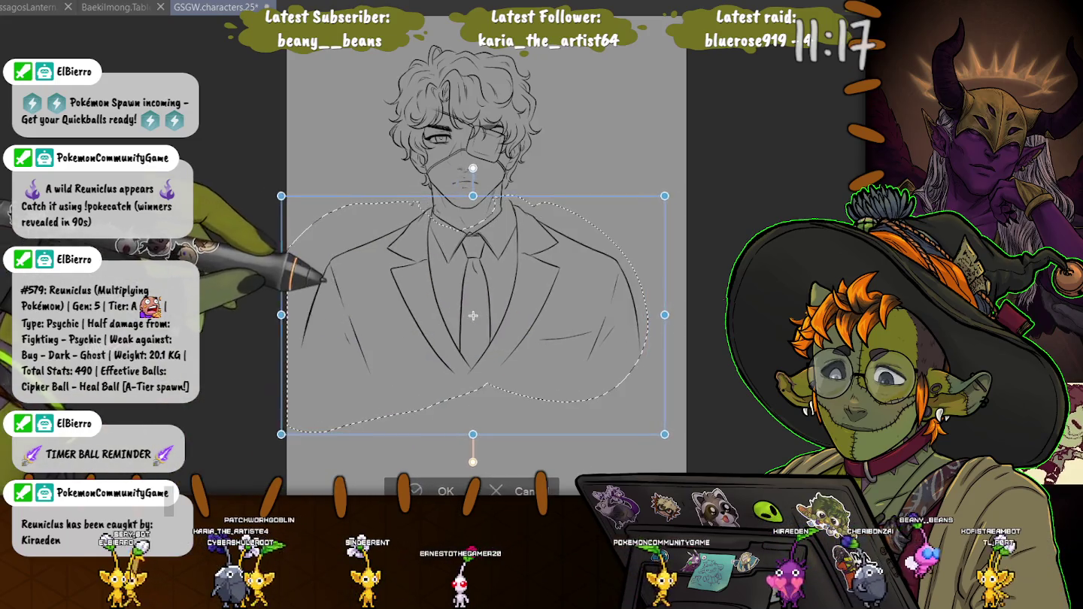
drag(265, 319, 276, 315)
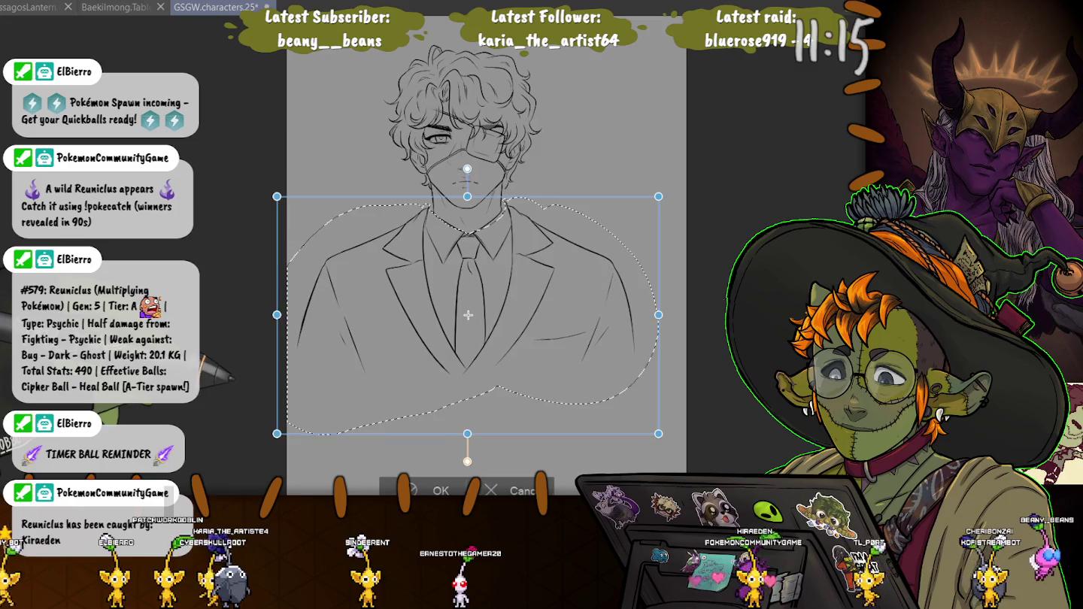
drag(298, 314, 295, 316)
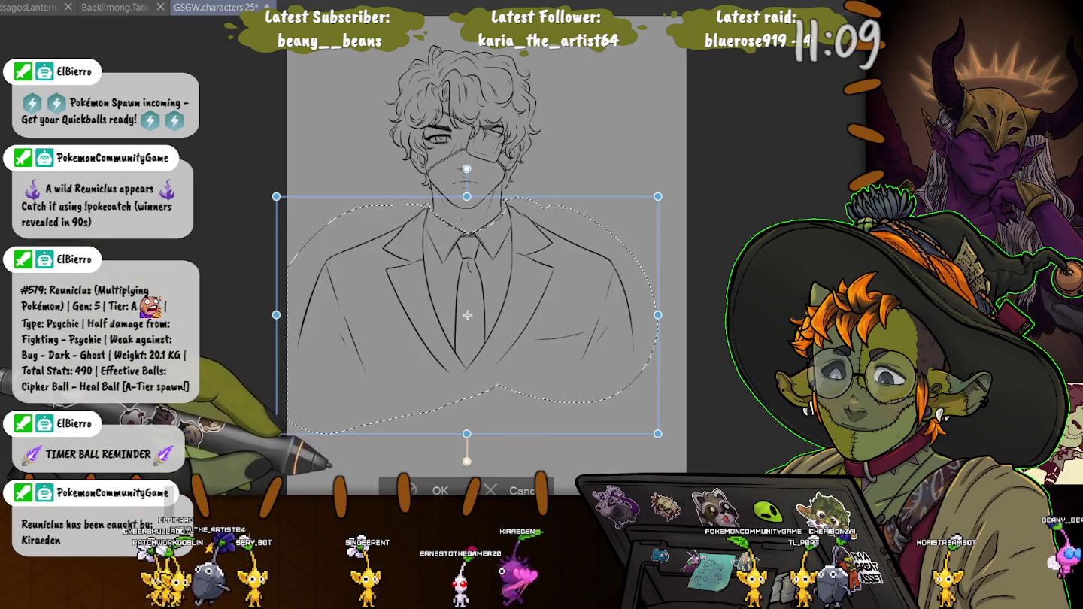
drag(335, 280, 336, 288)
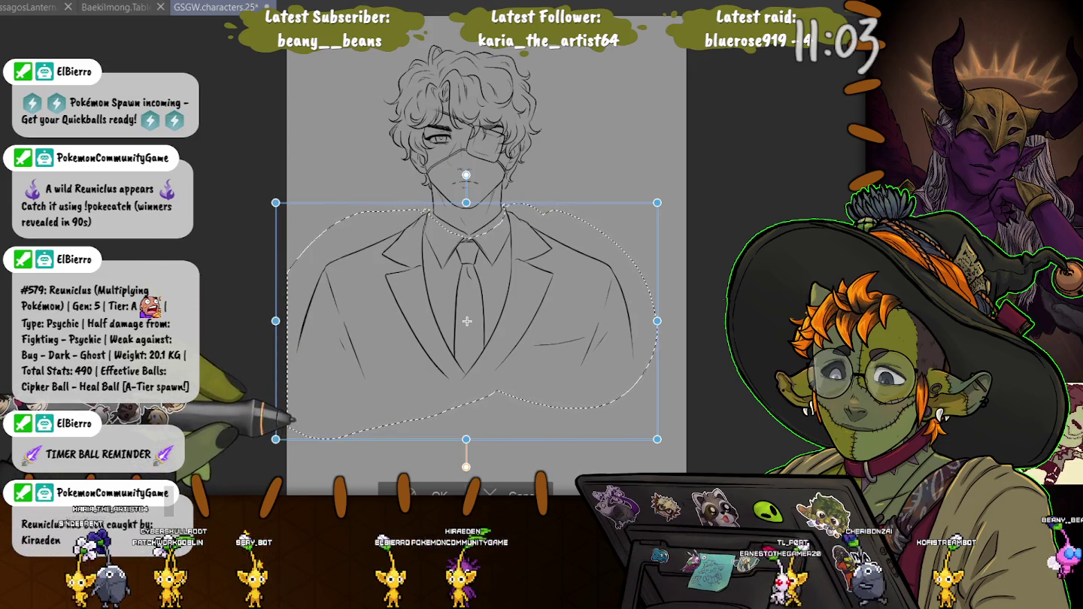
key(Return)
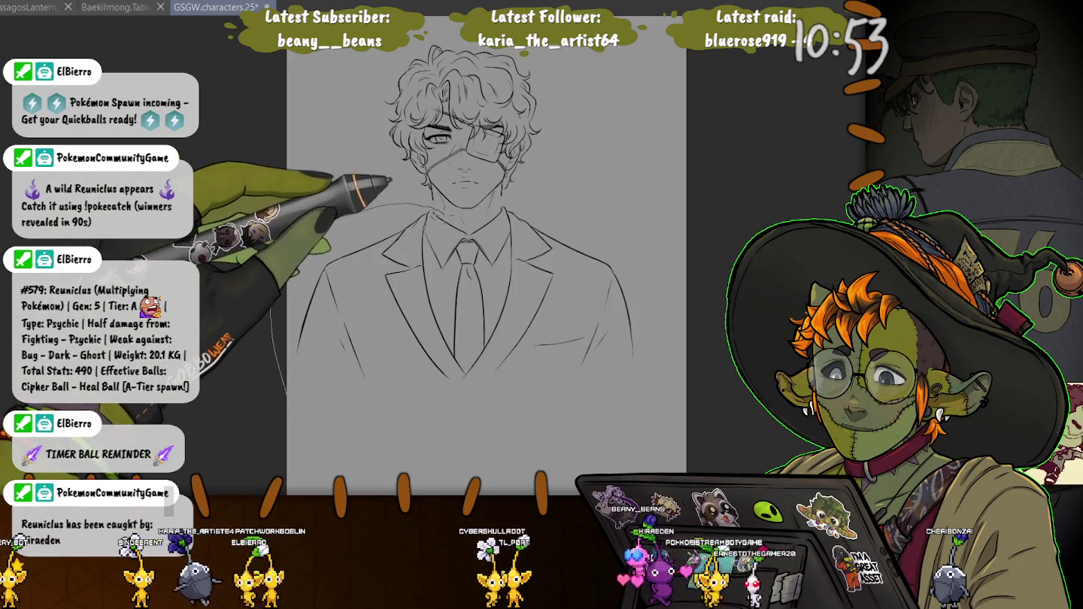
- Reselect the shoulders and suit, nudge them slightly upward, and deselect
mouse_move(272, 353)
mouse_down()
mouse_move(619, 387)
mouse_move(267, 333)
mouse_up()
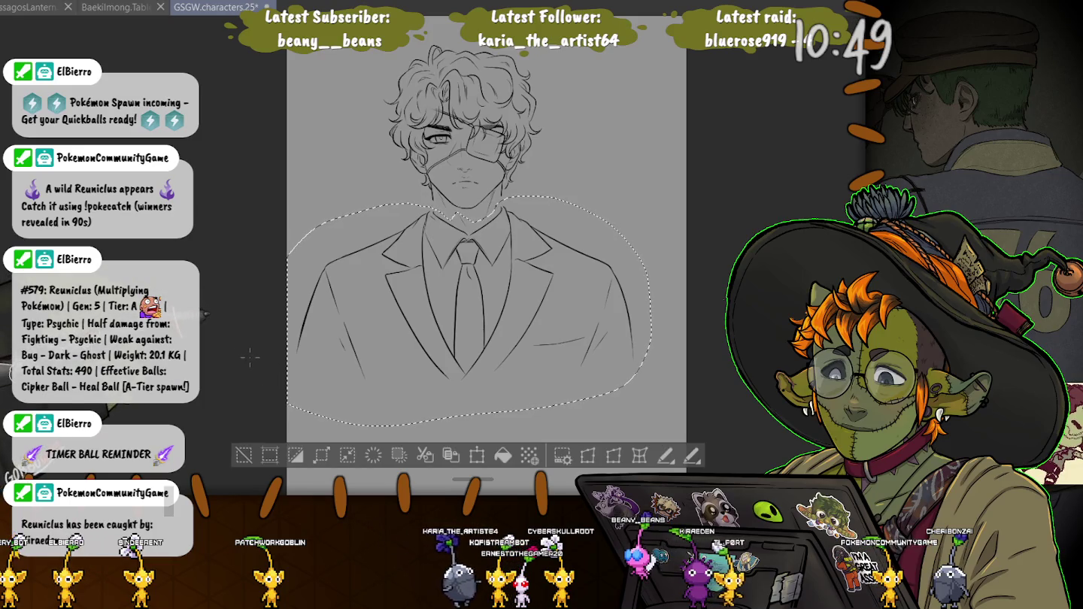
click(476, 455)
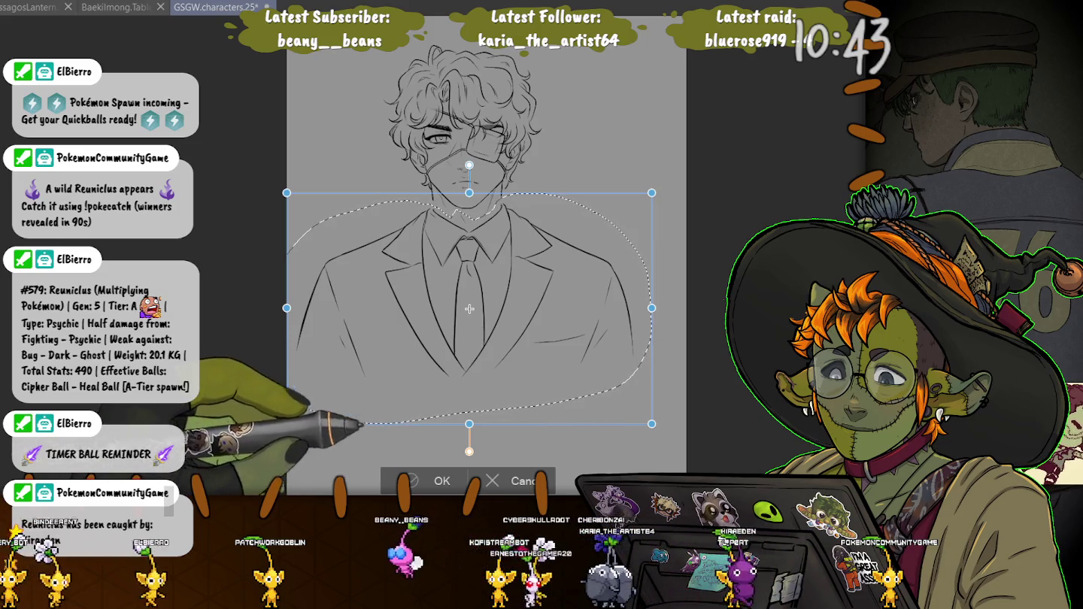
key(Return)
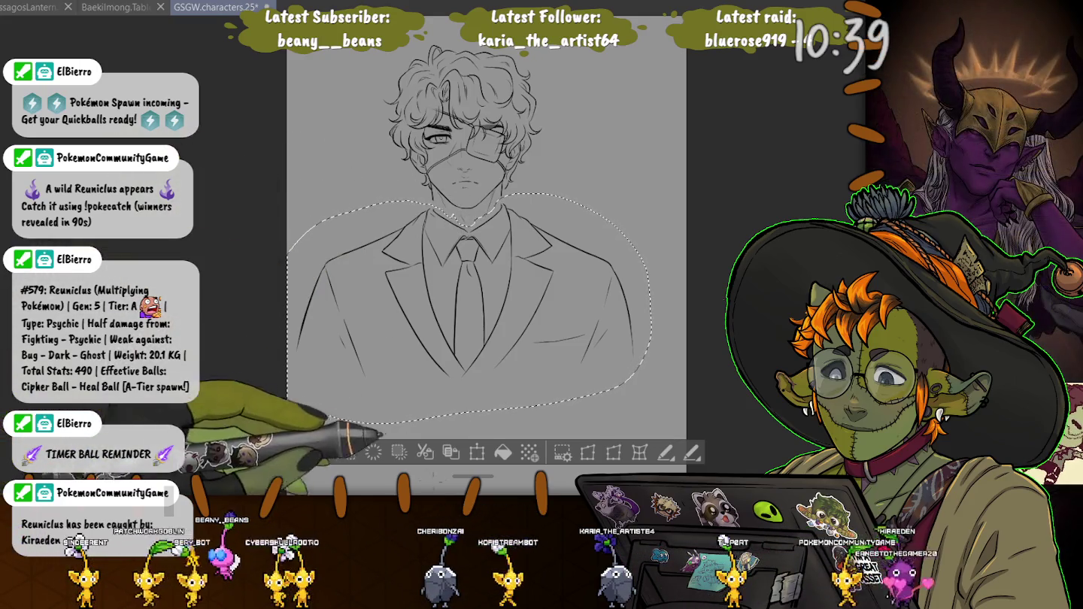
key(ctrl+t)
drag(471, 308, 469, 306)
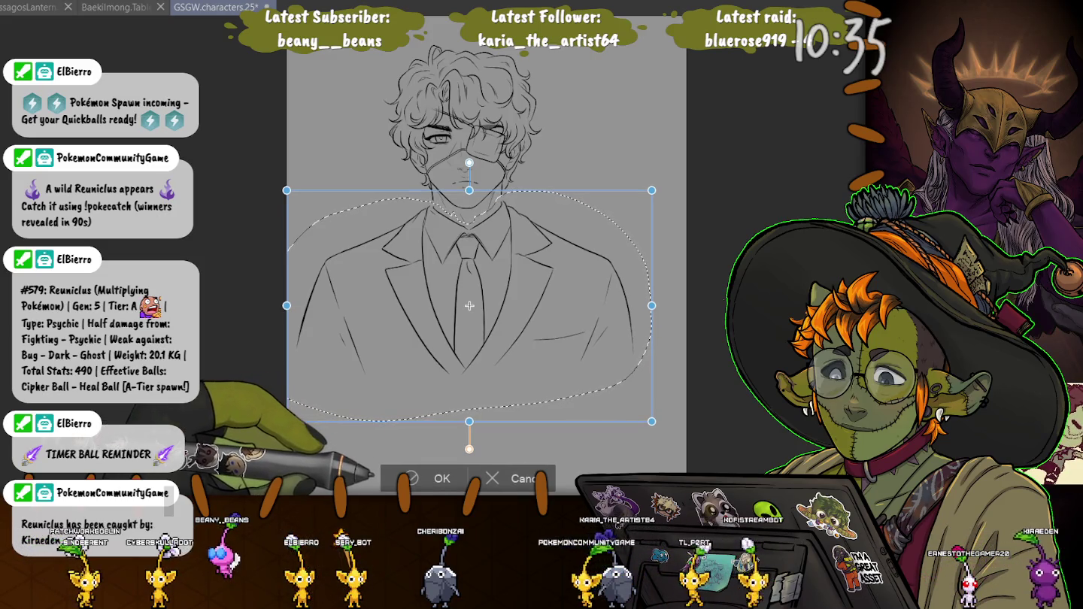
key(Return)
key(ctrl+d)
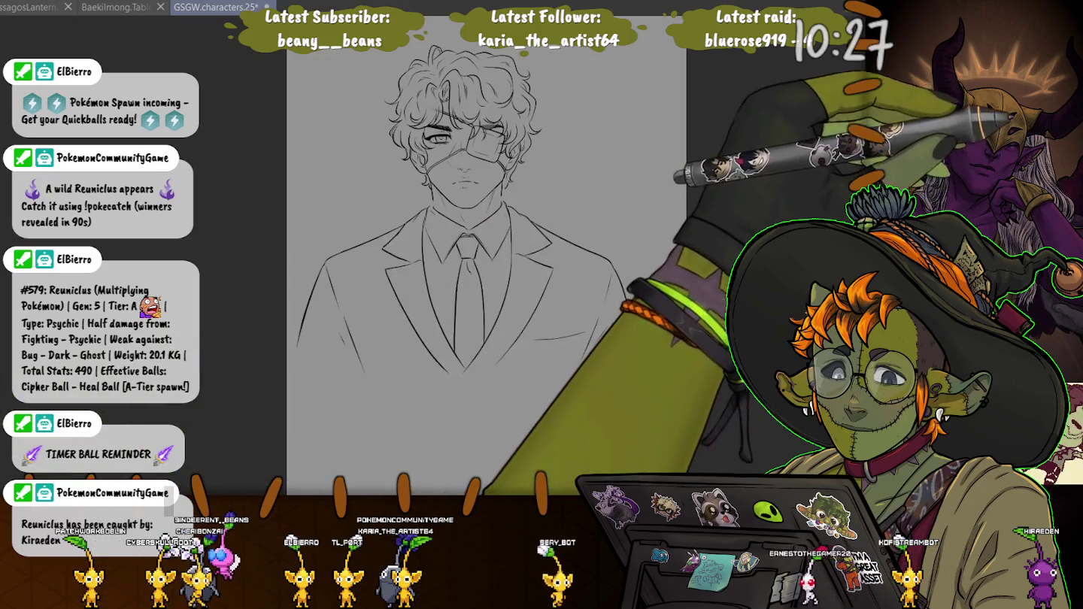
- Zoom out to the full canvas and bring back the faint goat-head sketch labelled GOAT
scroll(519, 206, up, 2)
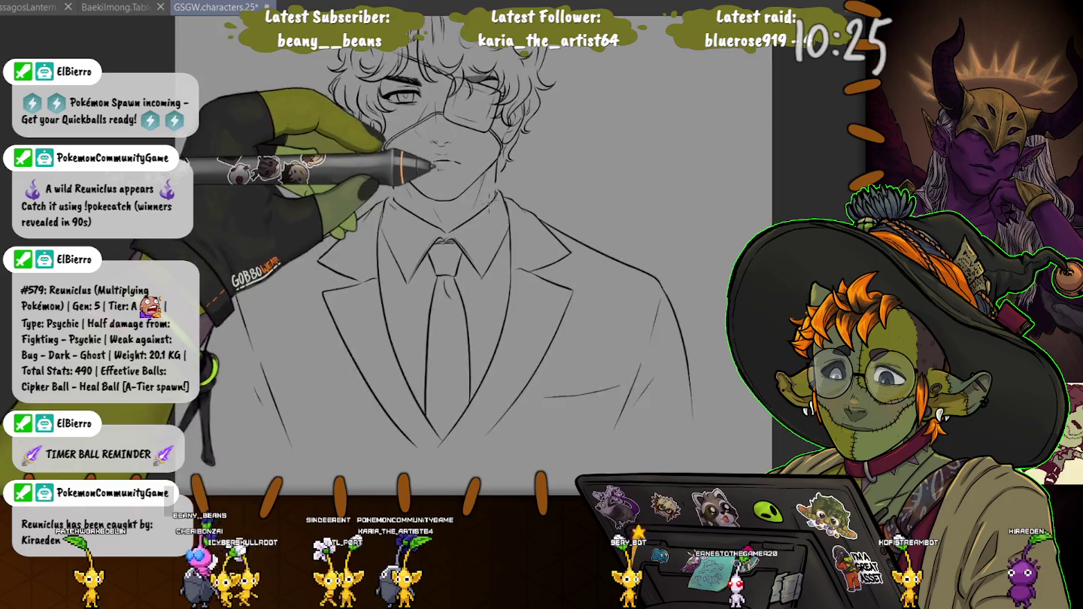
scroll(520, 206, up, 2)
scroll(519, 206, up, 1)
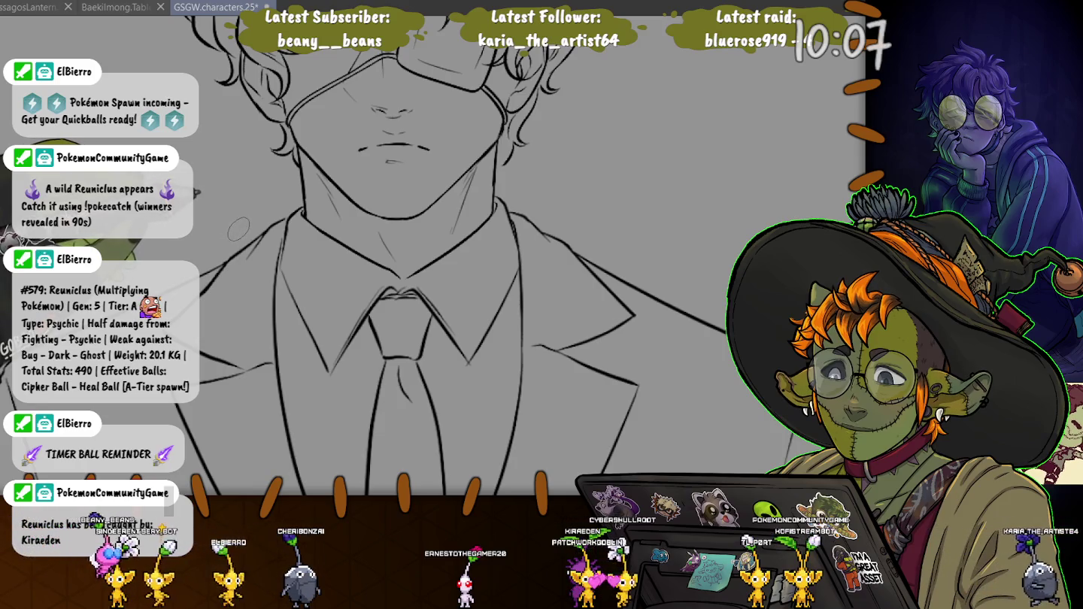
key(ctrl+minus)
key(ctrl+minus)
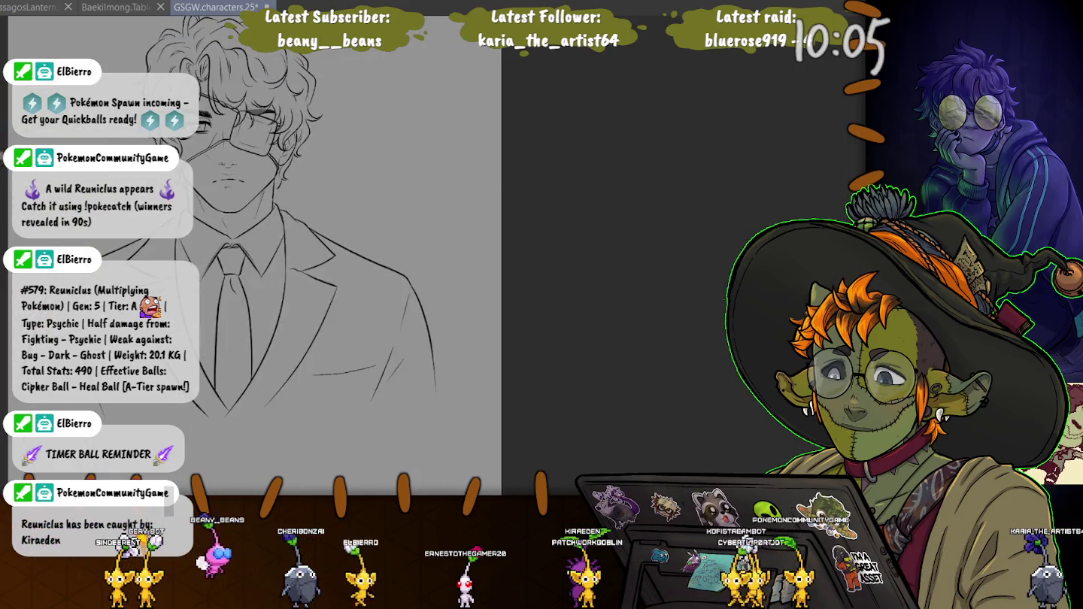
key(ctrl+minus)
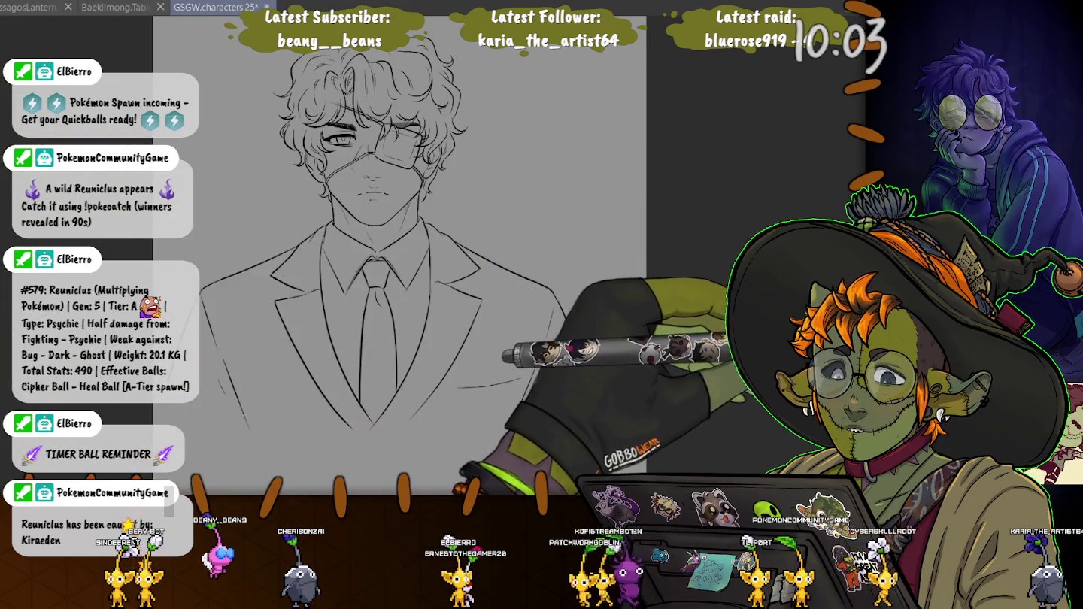
key(ctrl+z)
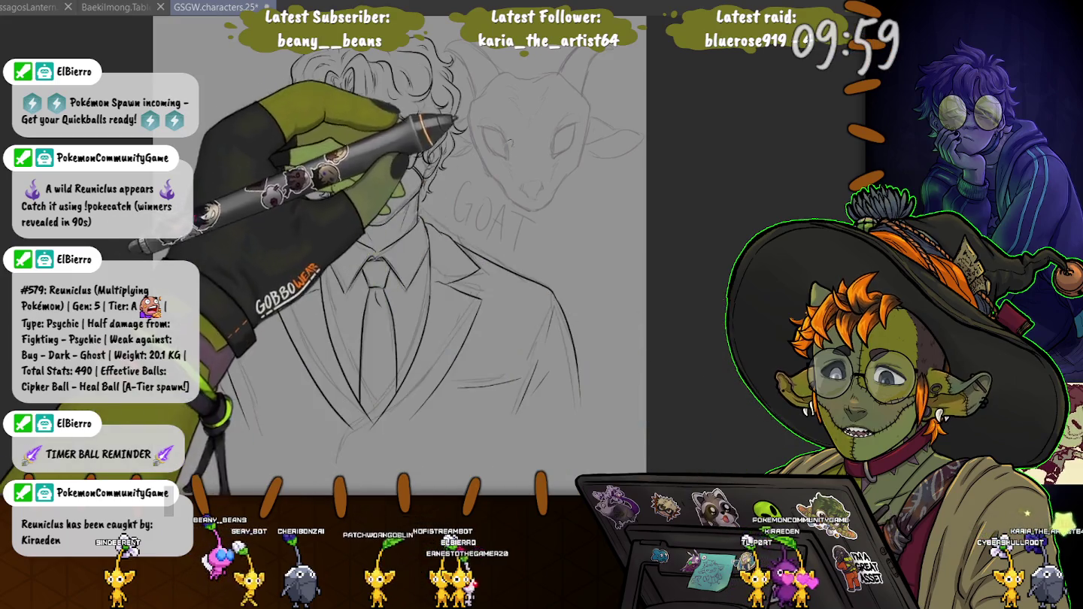
- Ink the goat's left and right eye outlines and a curved line across its face
key(ctrl+plus)
drag(498, 134, 334, 120)
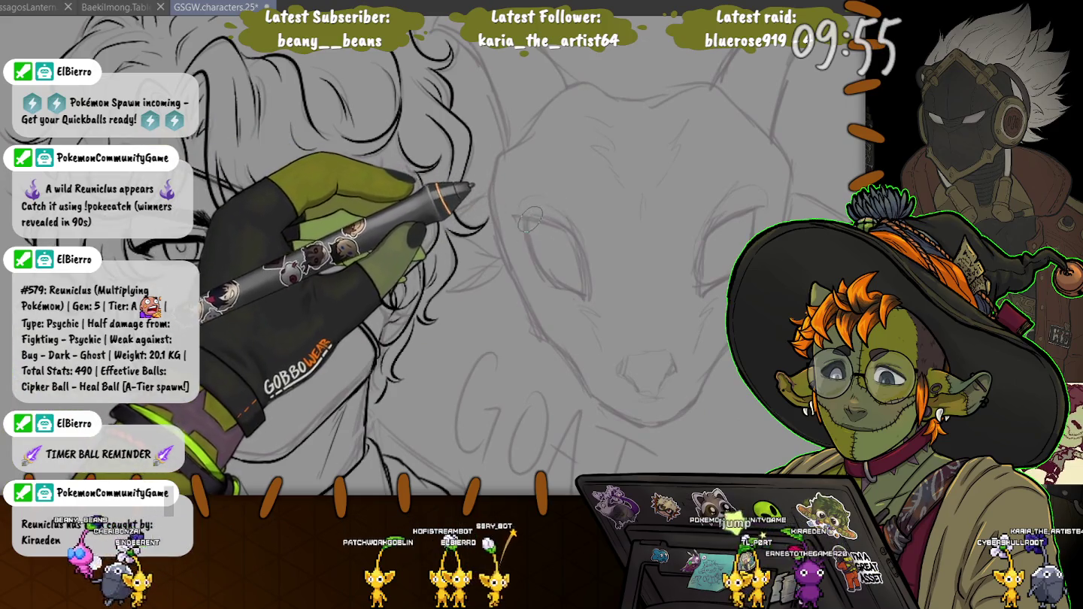
mouse_move(531, 220)
mouse_down()
mouse_move(578, 251)
mouse_move(540, 257)
mouse_up()
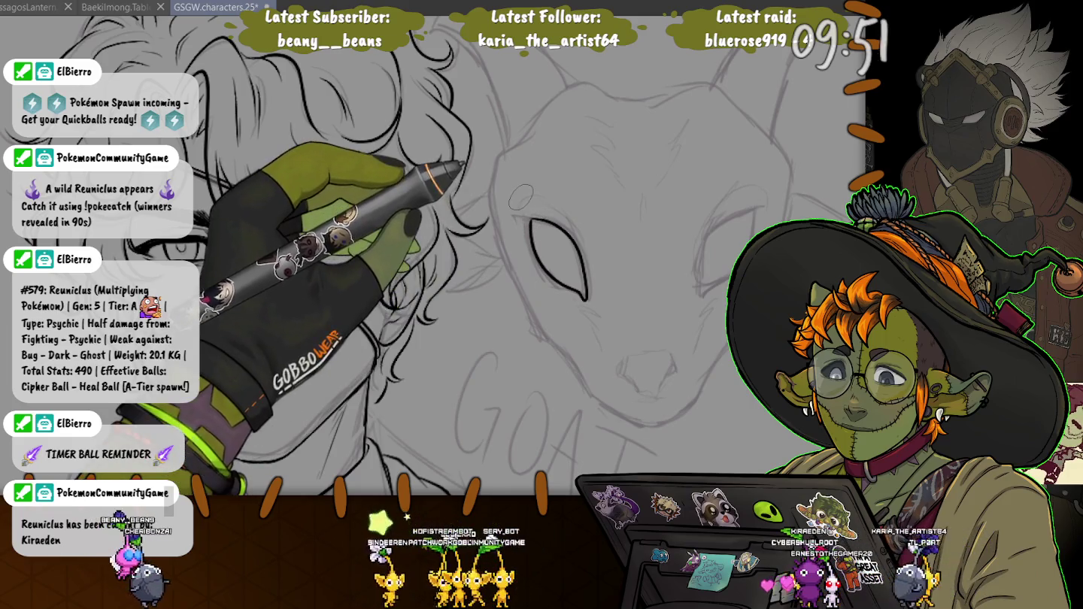
drag(756, 206, 721, 221)
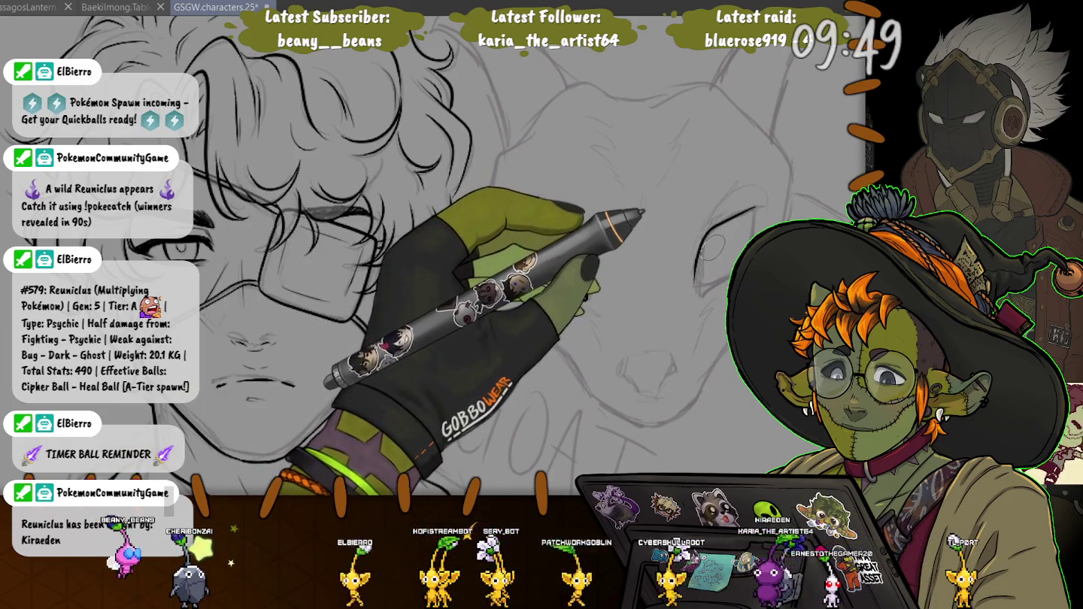
drag(749, 209, 707, 288)
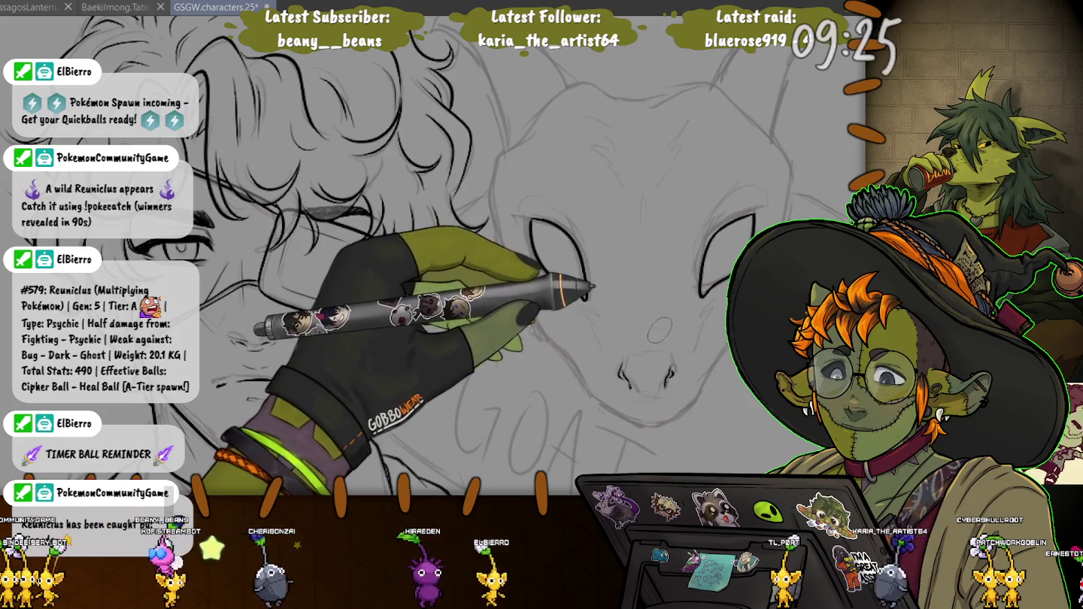
- Ink the goat's mouth under its nose and a curve on its head
drag(700, 399, 606, 410)
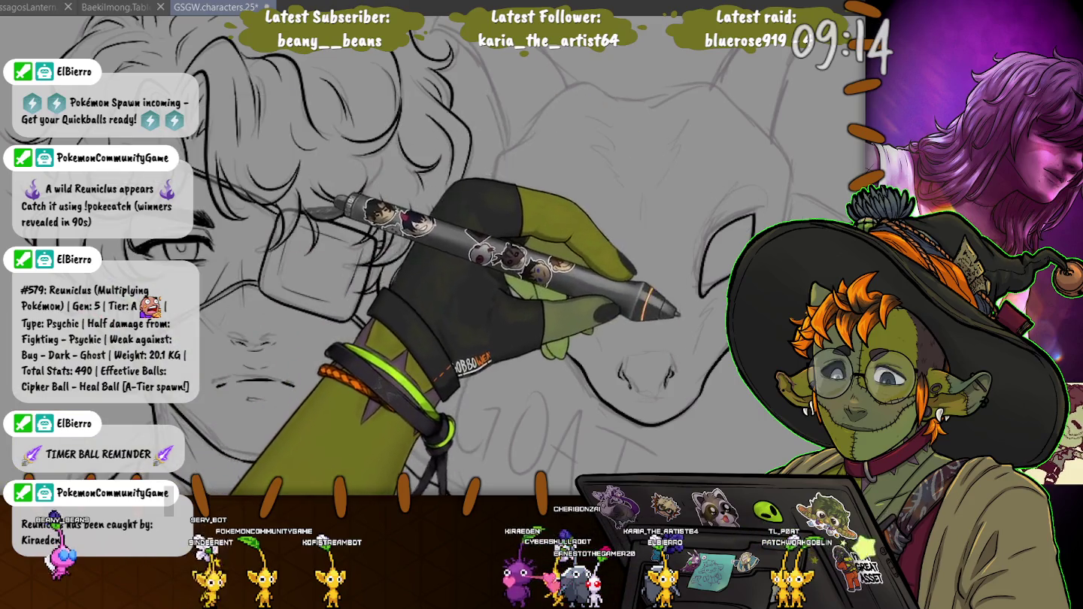
drag(647, 249, 481, 298)
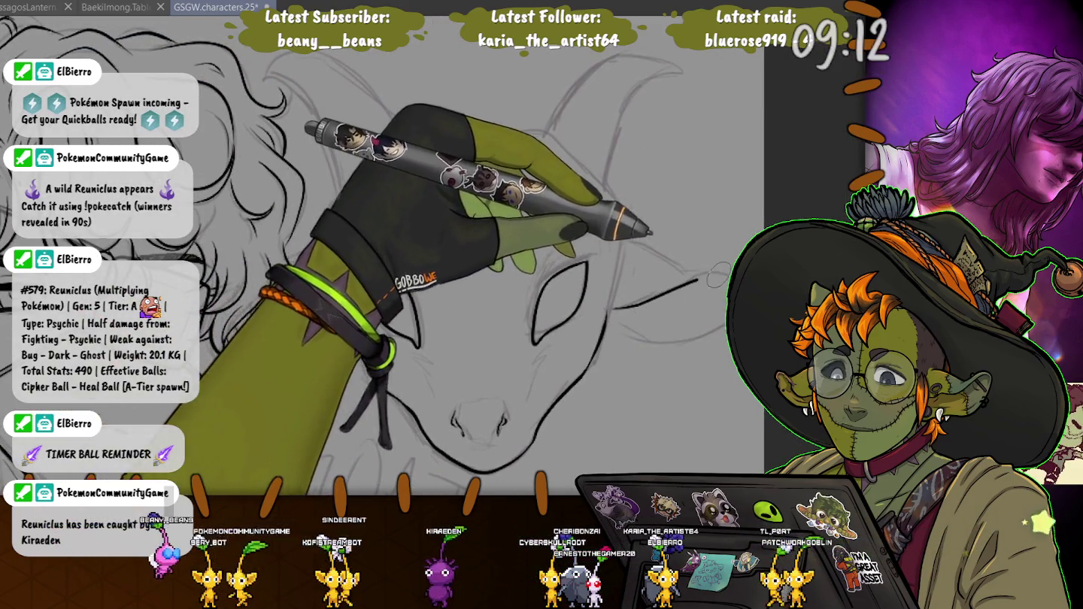
drag(628, 241, 715, 271)
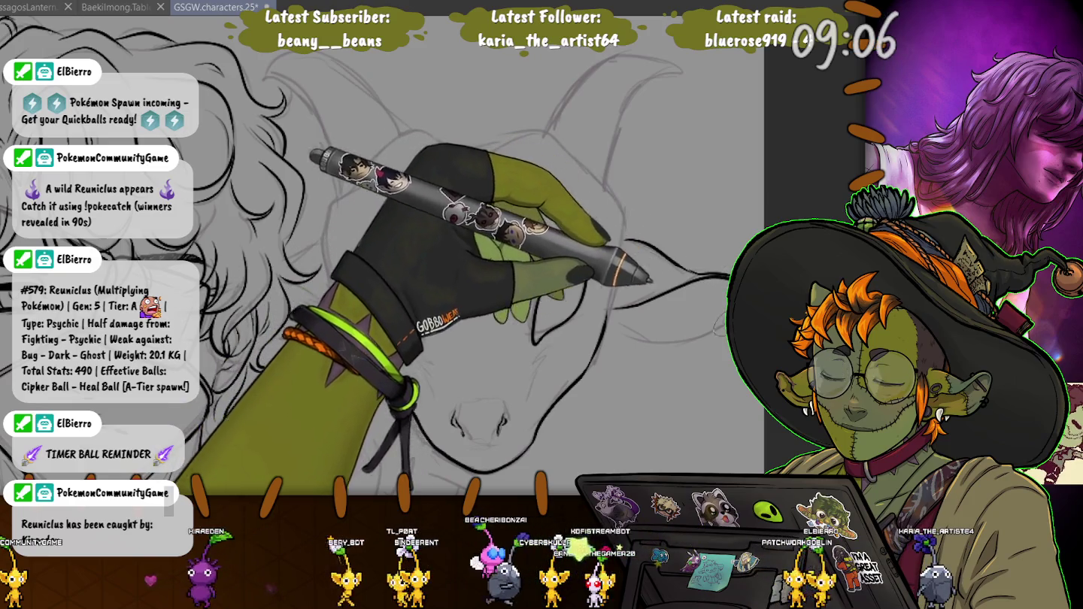
- Trace the goat head's lower right edge and its forehead outline in bold dark ink
drag(723, 340, 613, 322)
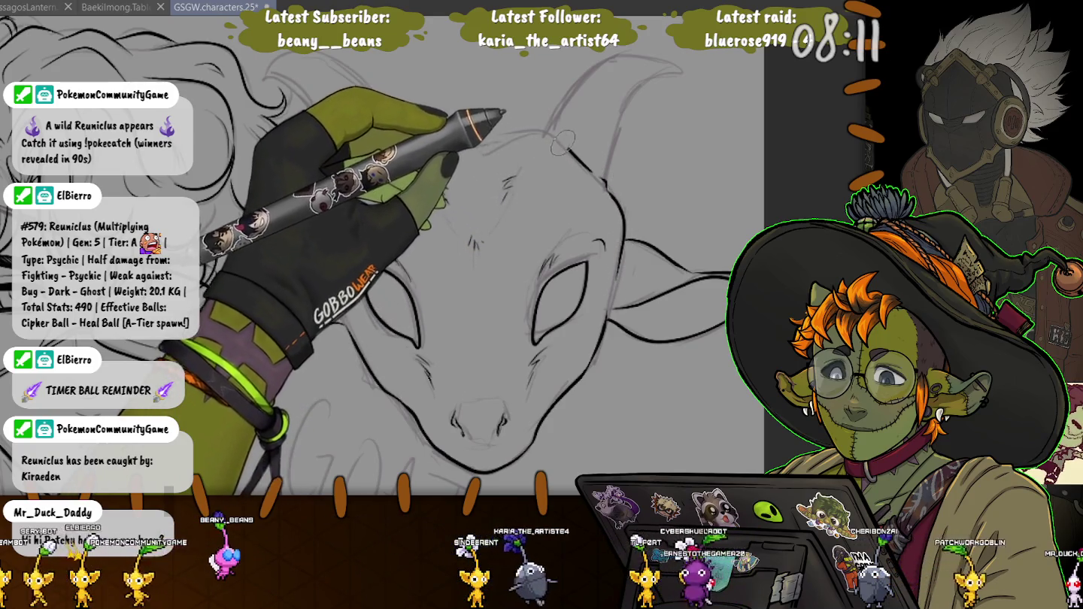
mouse_move(561, 141)
mouse_down()
mouse_move(470, 150)
mouse_move(403, 137)
mouse_up()
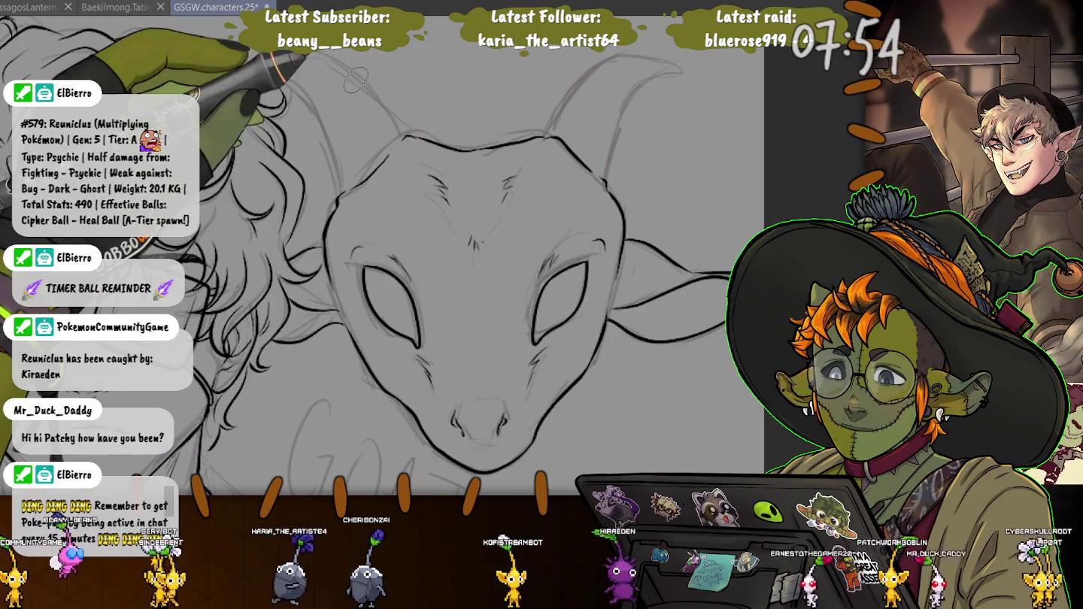
- Ink the outlines of the goat's left and right ears, then zoom out
mouse_move(404, 137)
mouse_down()
mouse_move(267, 70)
mouse_move(334, 139)
mouse_up()
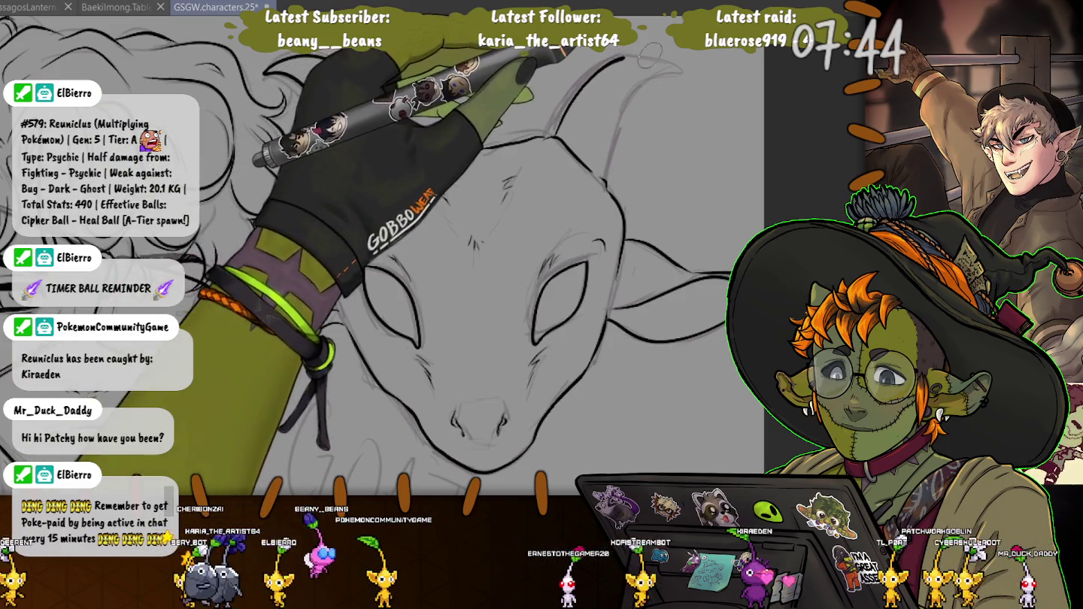
drag(674, 69, 607, 164)
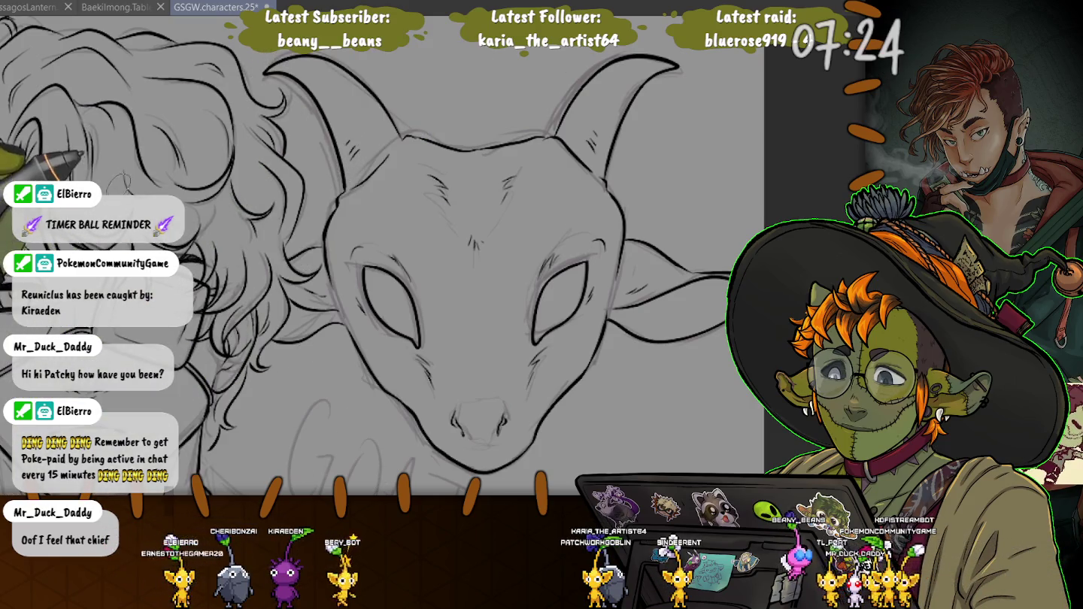
key(minus)
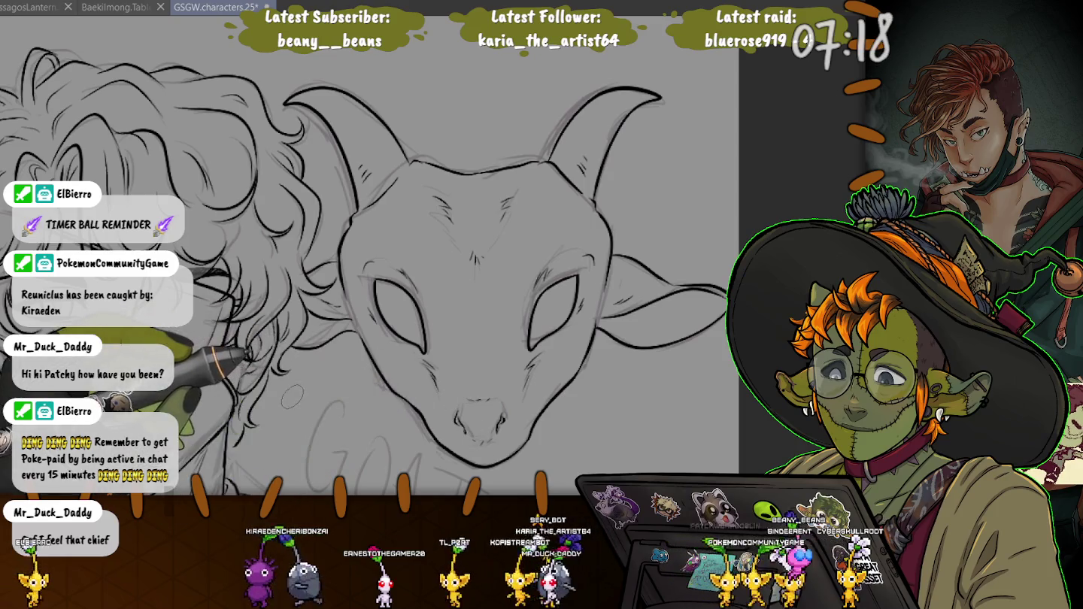
key(minus)
key(minus)
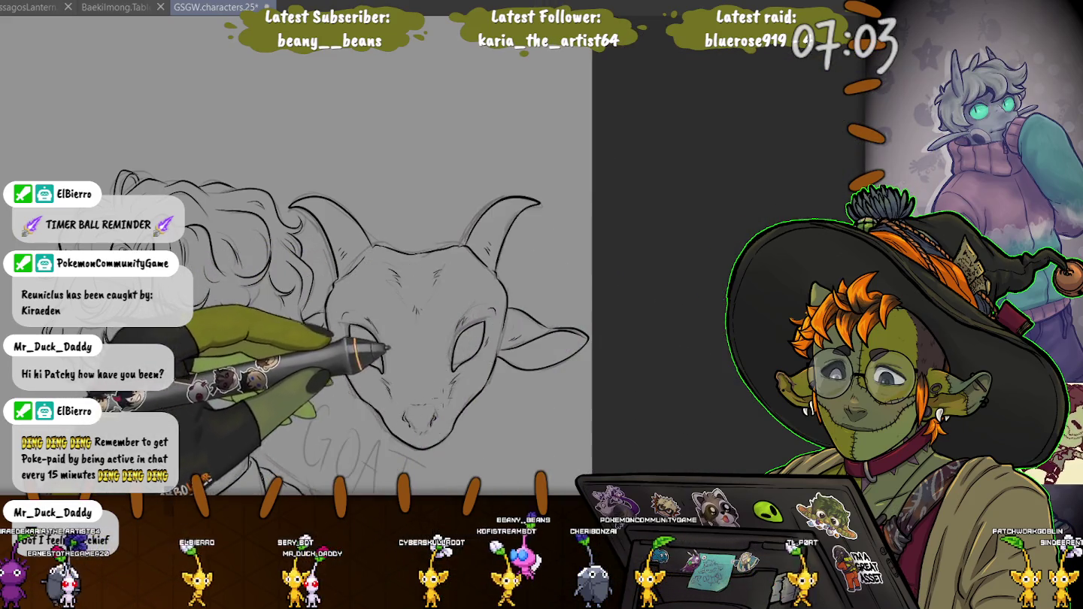
drag(483, 293, 457, 397)
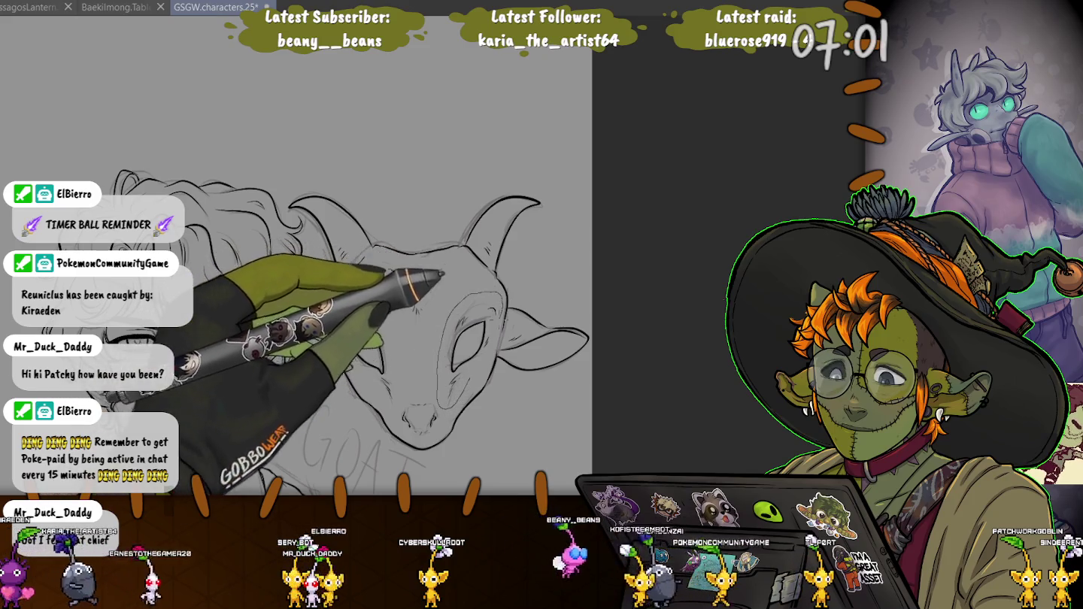
key(ctrl+t)
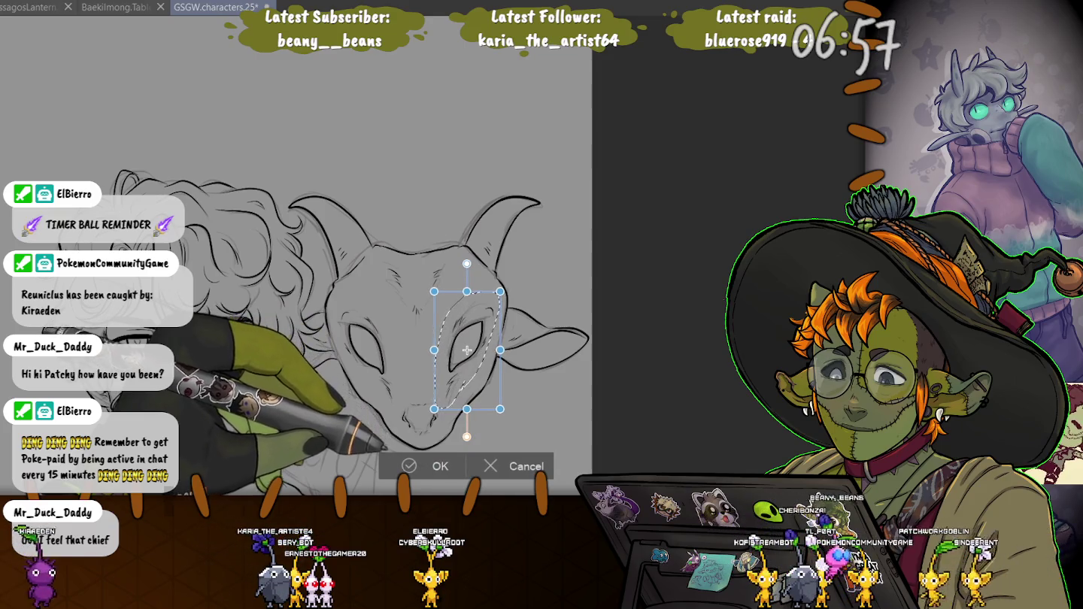
key(Return)
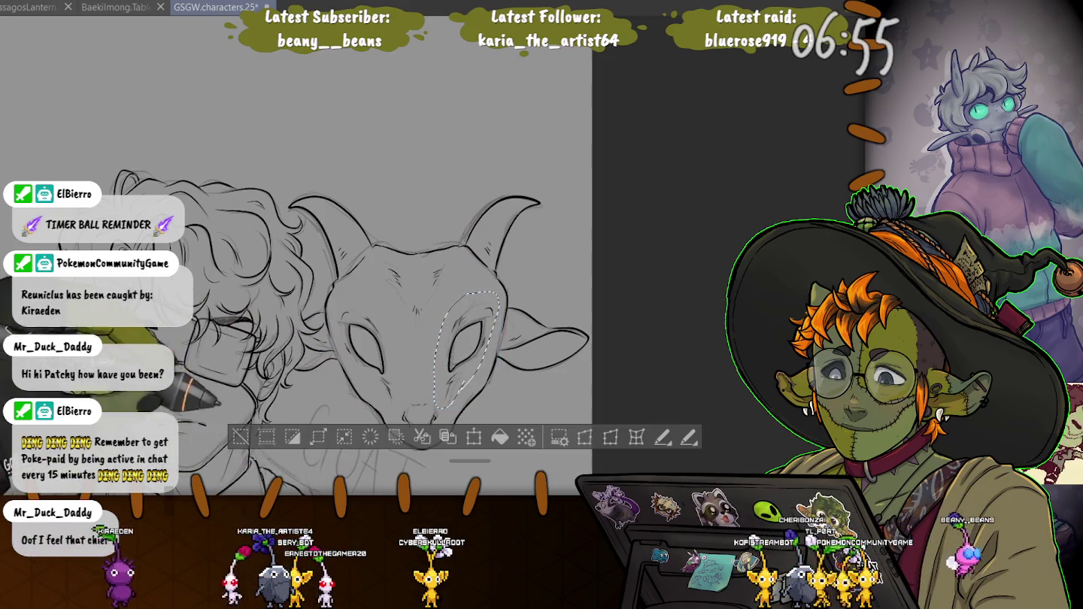
key(ctrl+d)
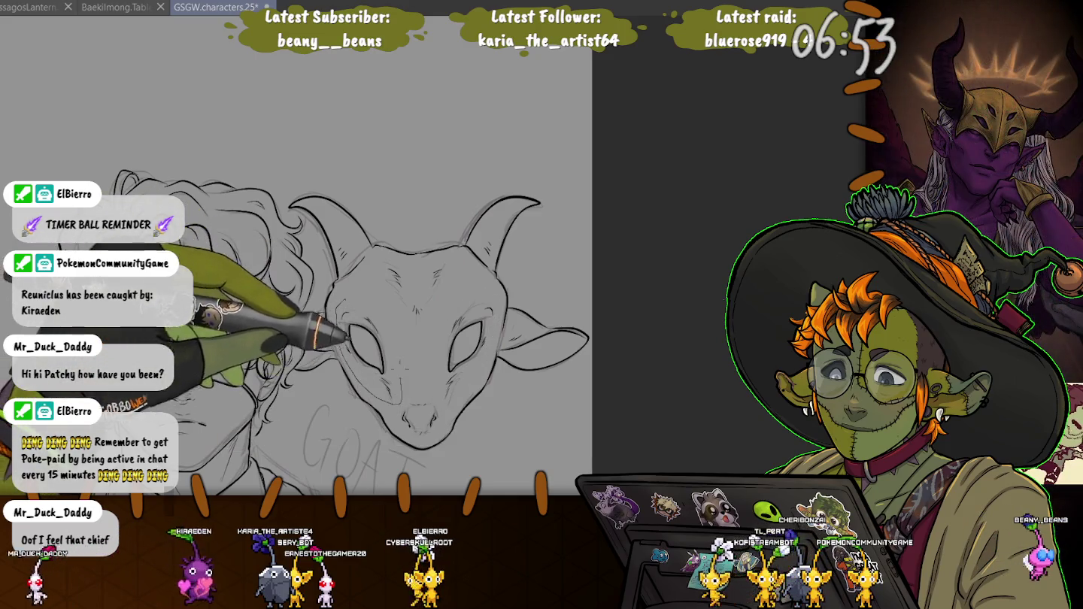
drag(354, 297, 342, 305)
key(ctrl+t)
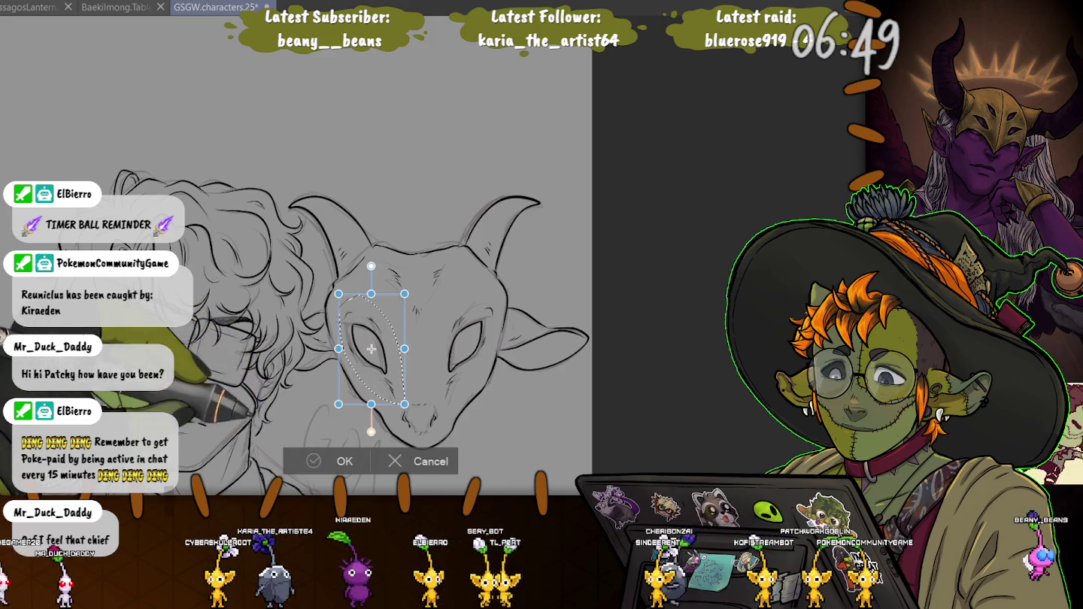
key(Return)
key(ctrl+d)
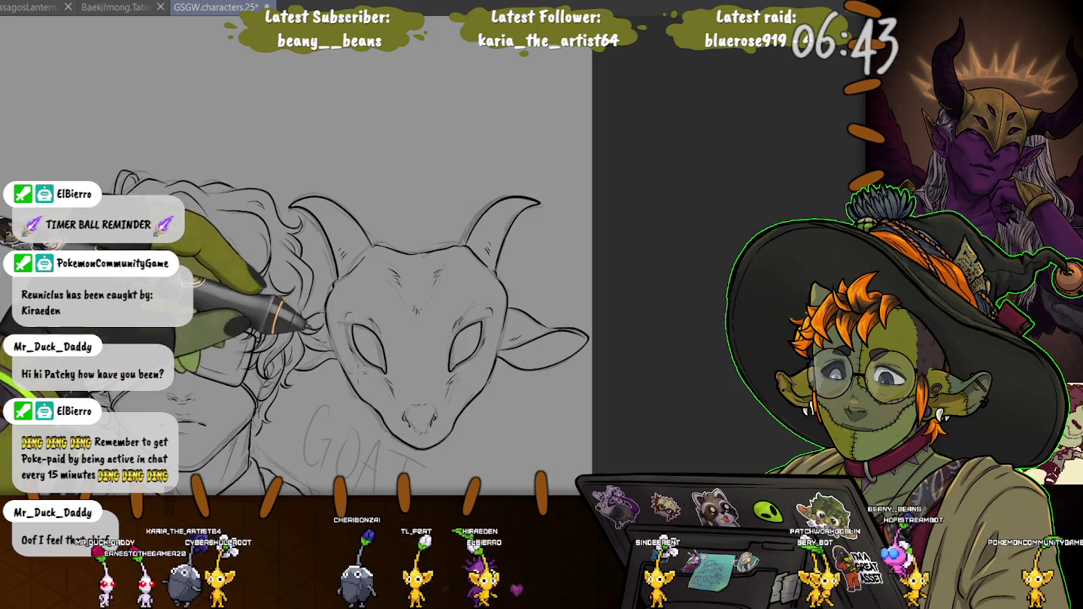
drag(346, 297, 406, 406)
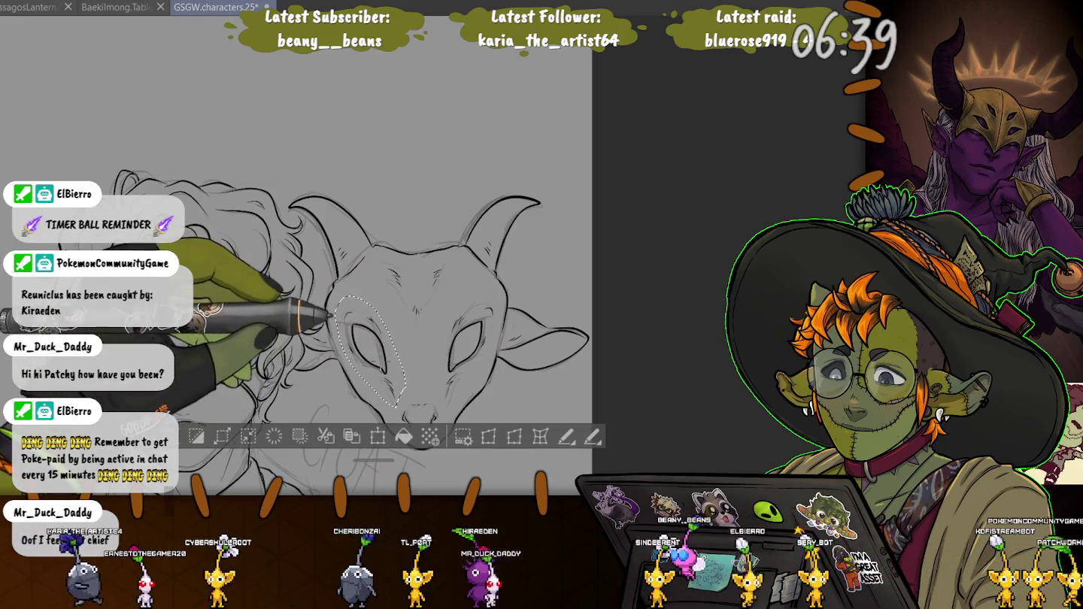
key(ctrl+t)
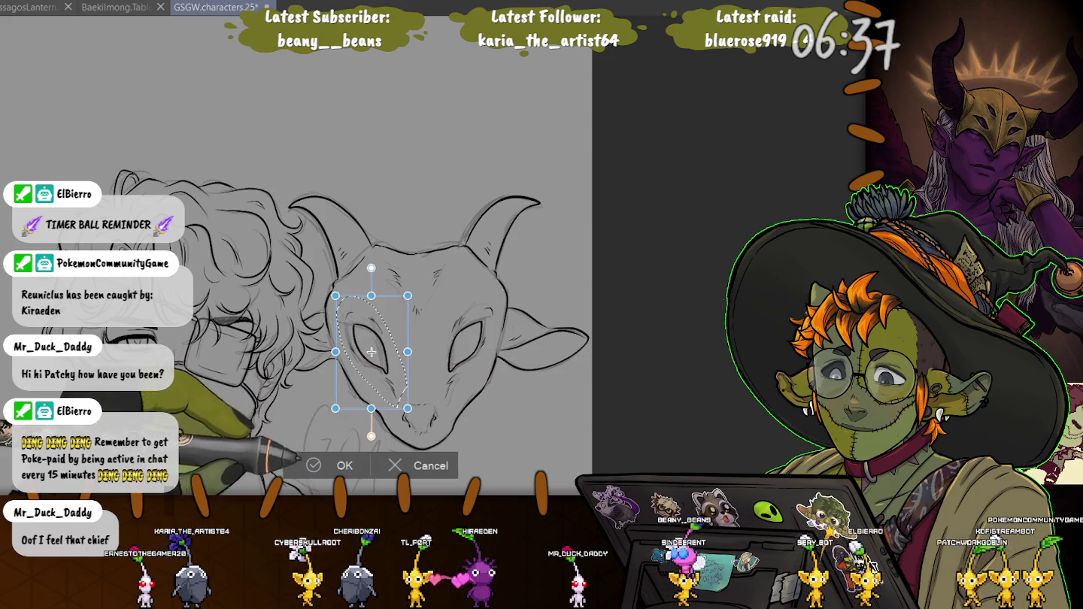
key(Escape)
key(ctrl+d)
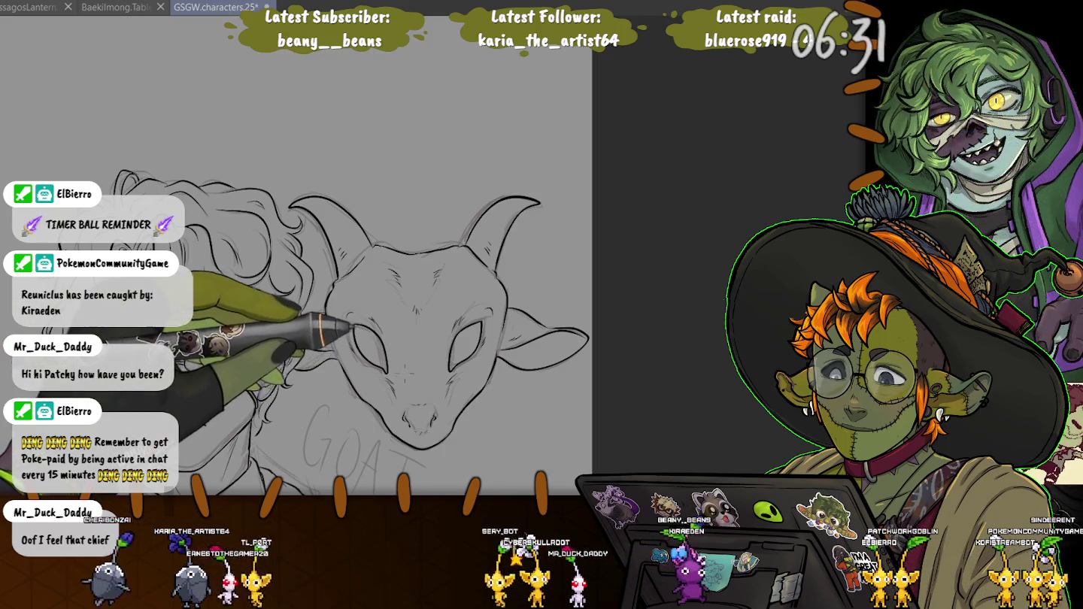
drag(356, 297, 350, 325)
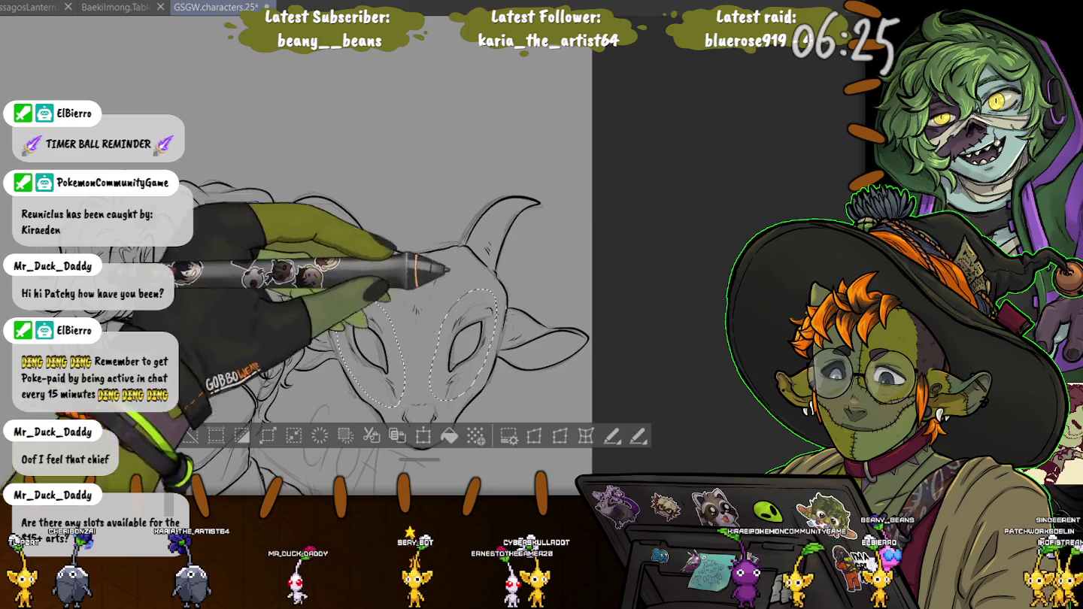
drag(482, 292, 475, 294)
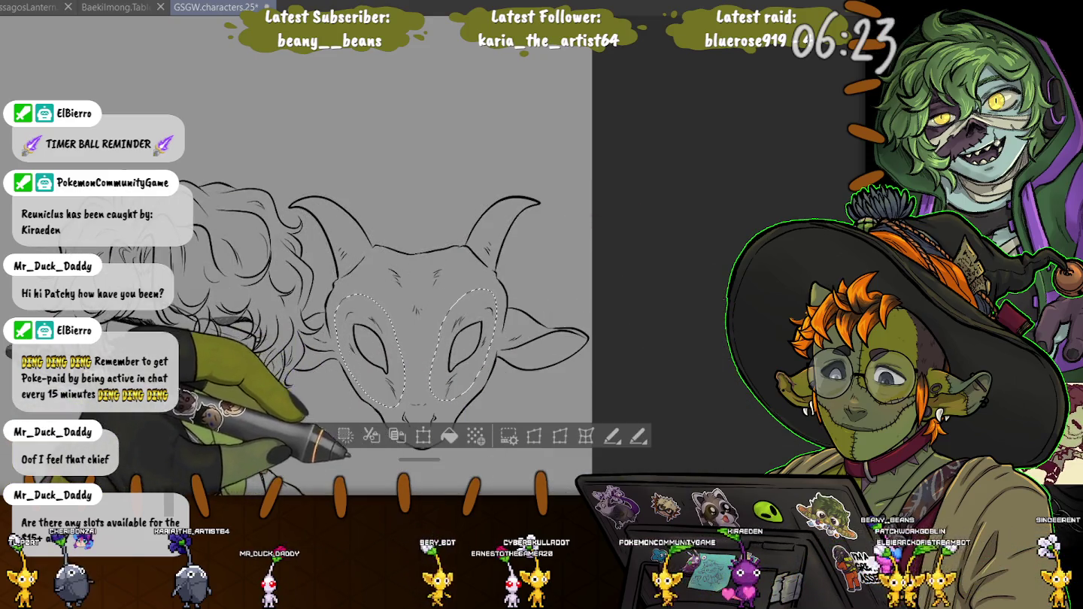
key(ctrl+d)
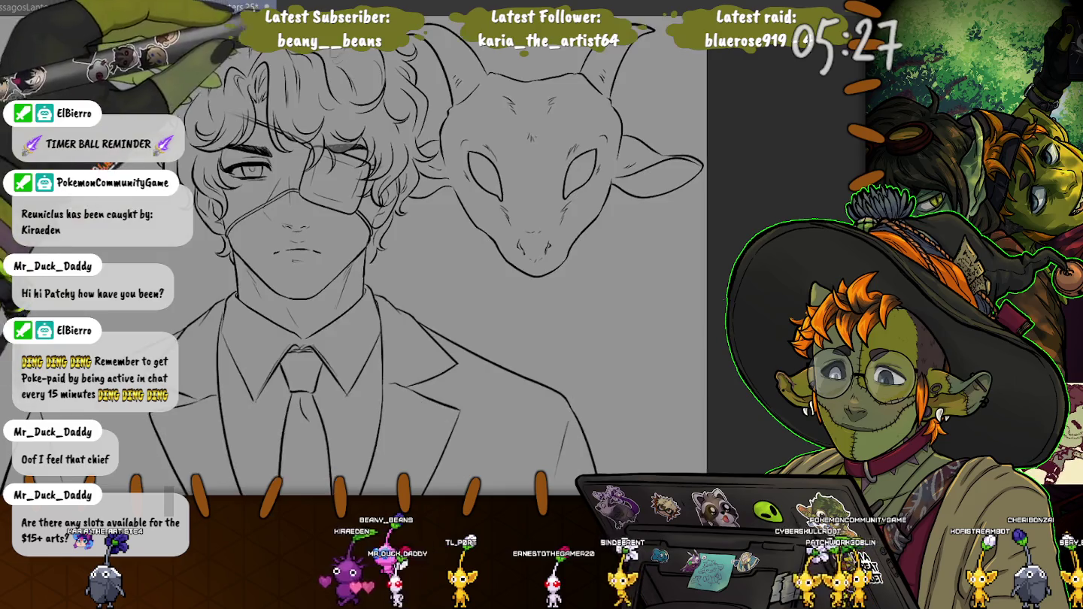
scroll(374, 399, up, 3)
scroll(374, 398, up, 3)
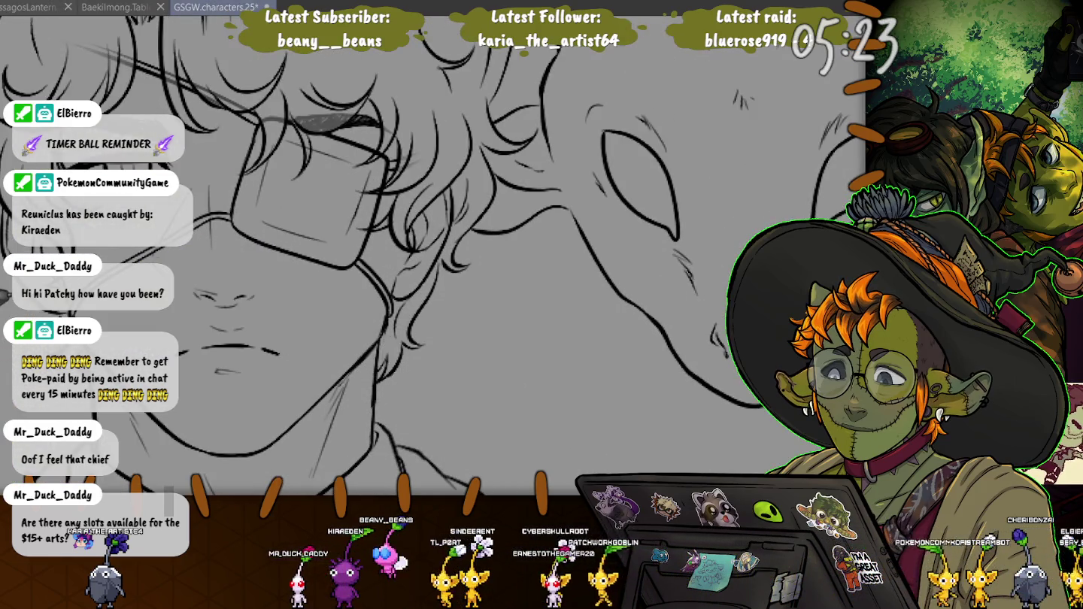
scroll(278, 287, down, 2)
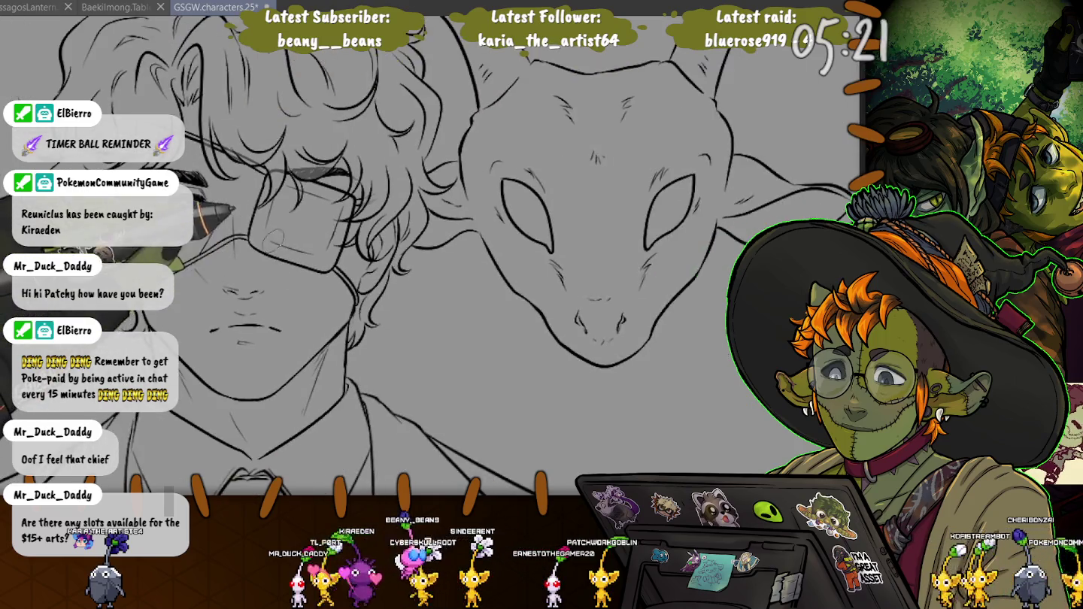
scroll(279, 286, down, 2)
scroll(278, 286, down, 2)
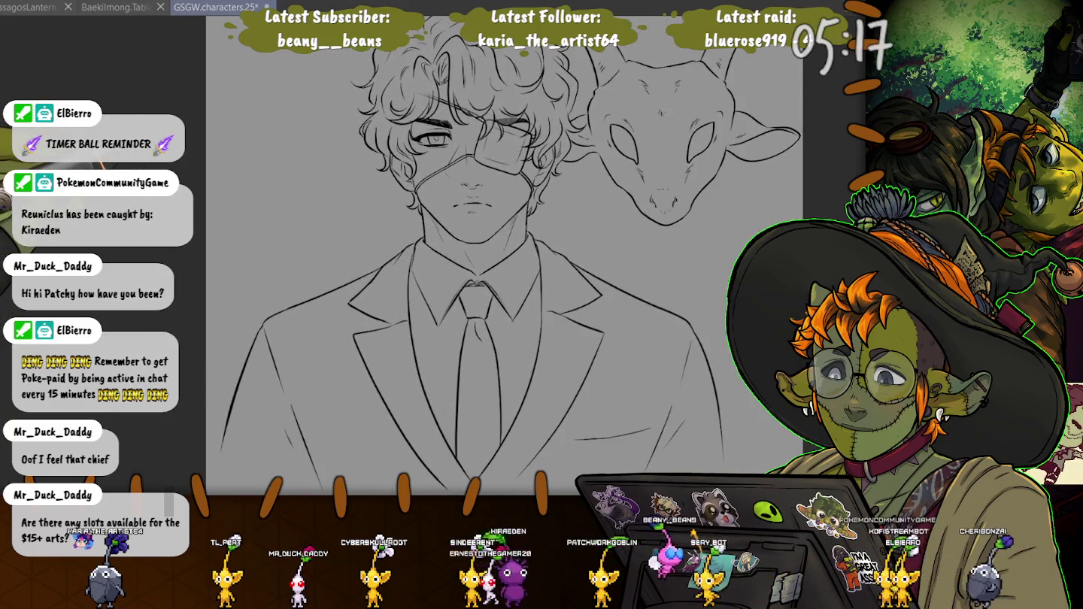
drag(452, 248, 444, 260)
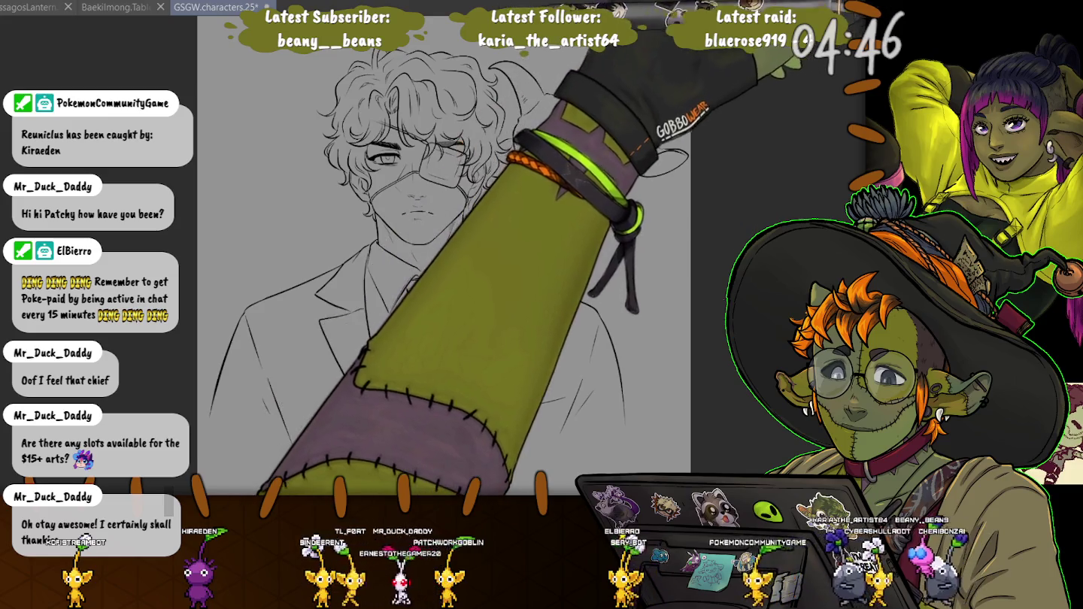
mouse_move(569, 447)
mouse_down()
mouse_move(472, 456)
mouse_move(262, 447)
mouse_up()
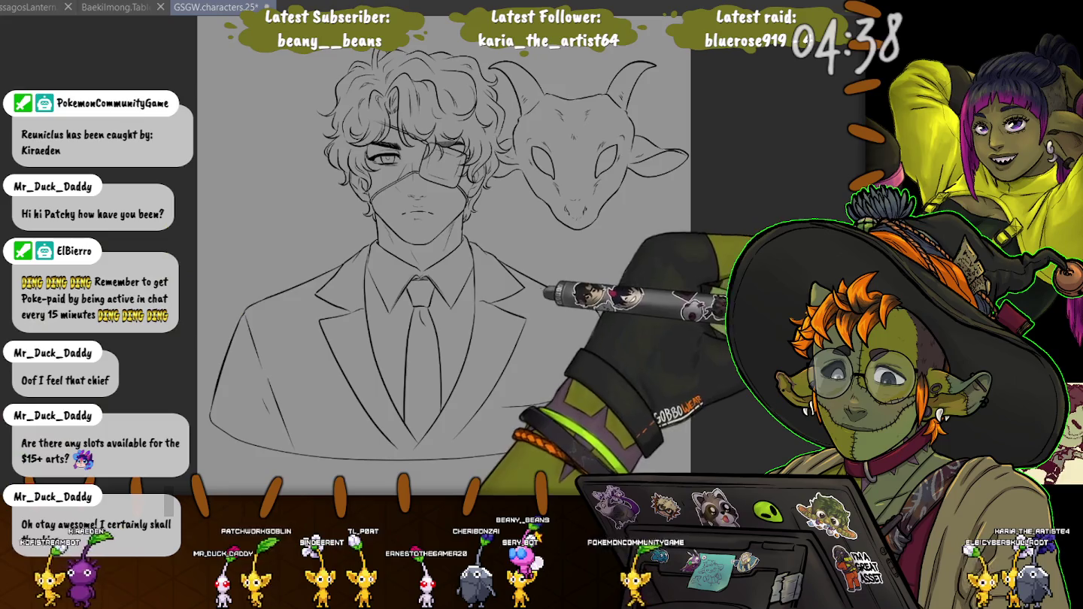
click(654, 316)
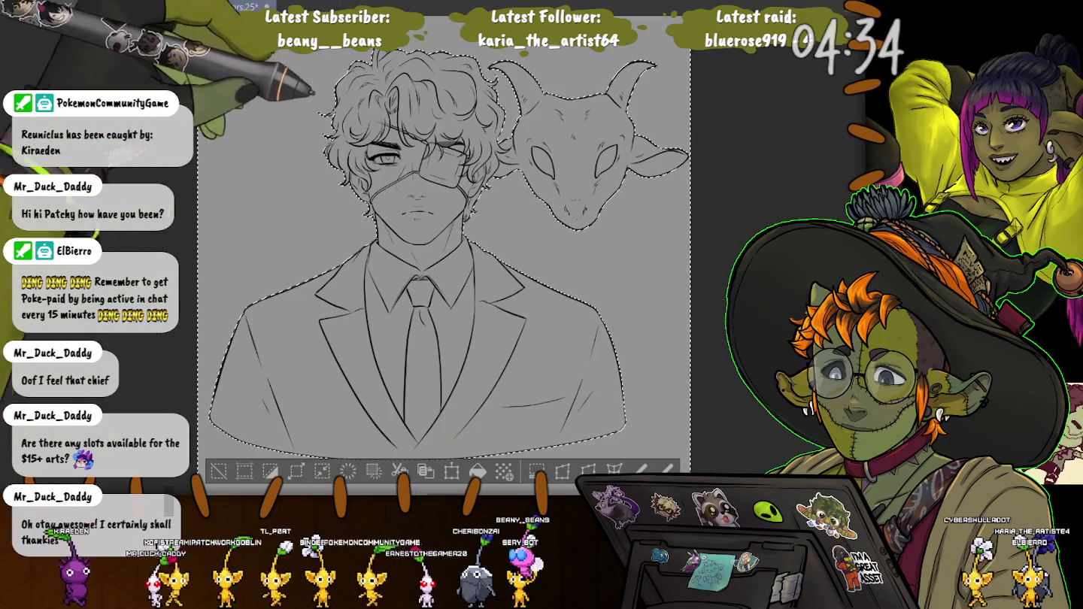
- Check the selected figure's edges and fill the man and goat head with flat dark colour
scroll(335, 87, up, 1)
scroll(335, 87, up, 2)
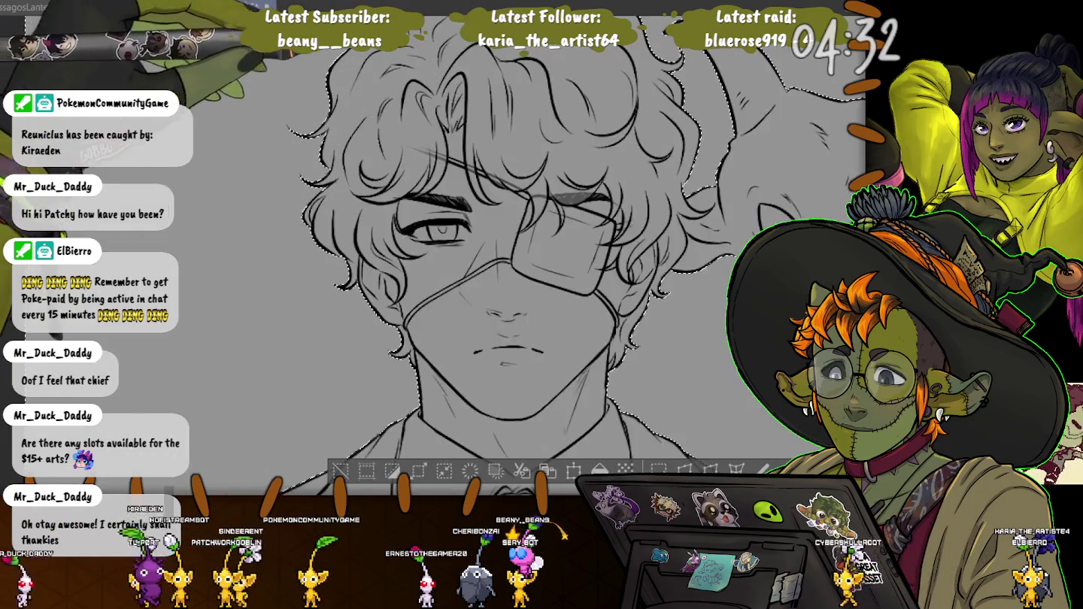
scroll(335, 86, up, 2)
scroll(335, 86, up, 2)
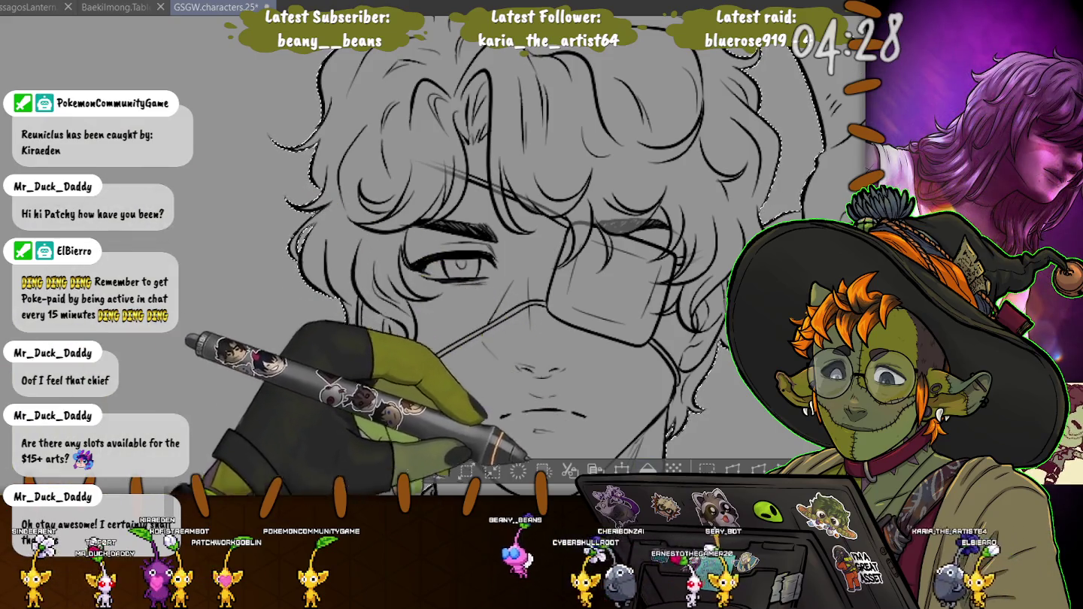
scroll(526, 263, up, 1)
scroll(526, 263, up, 1)
scroll(527, 264, up, 1)
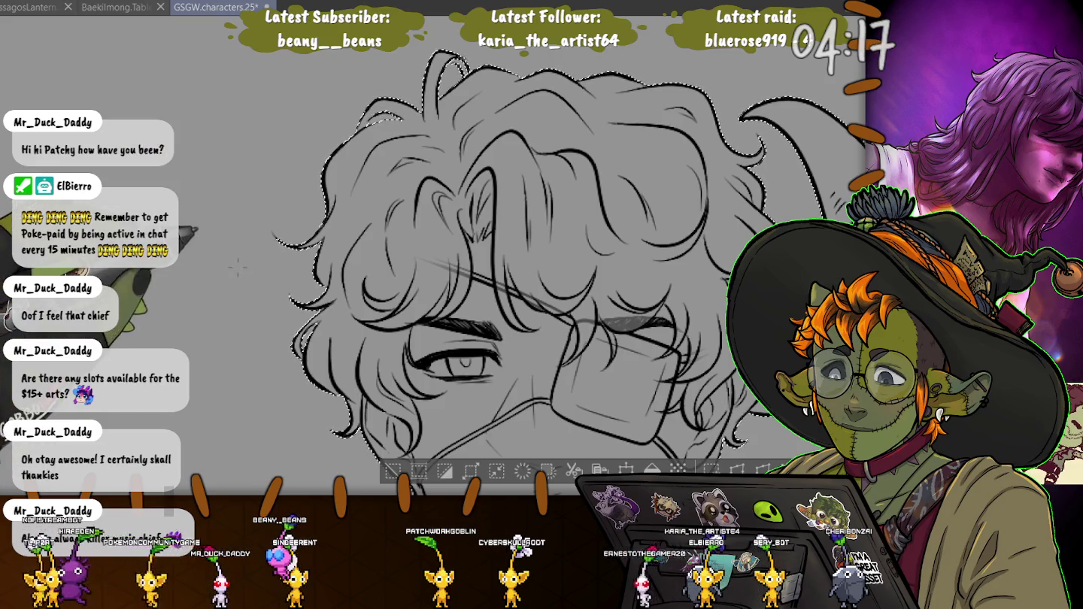
drag(526, 339, 455, 102)
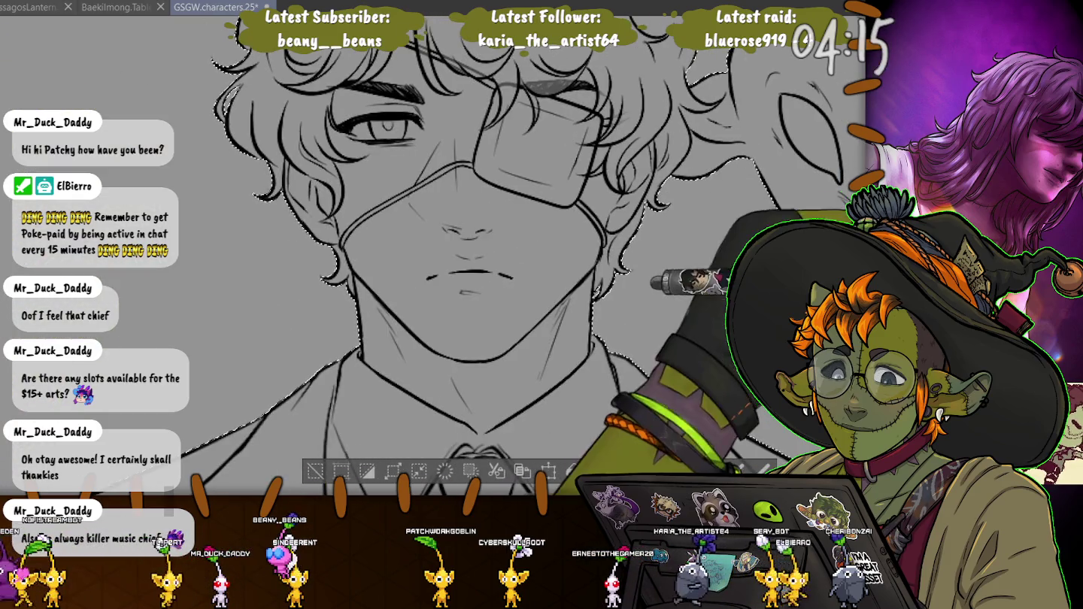
key(ctrl+minus)
key(ctrl+minus)
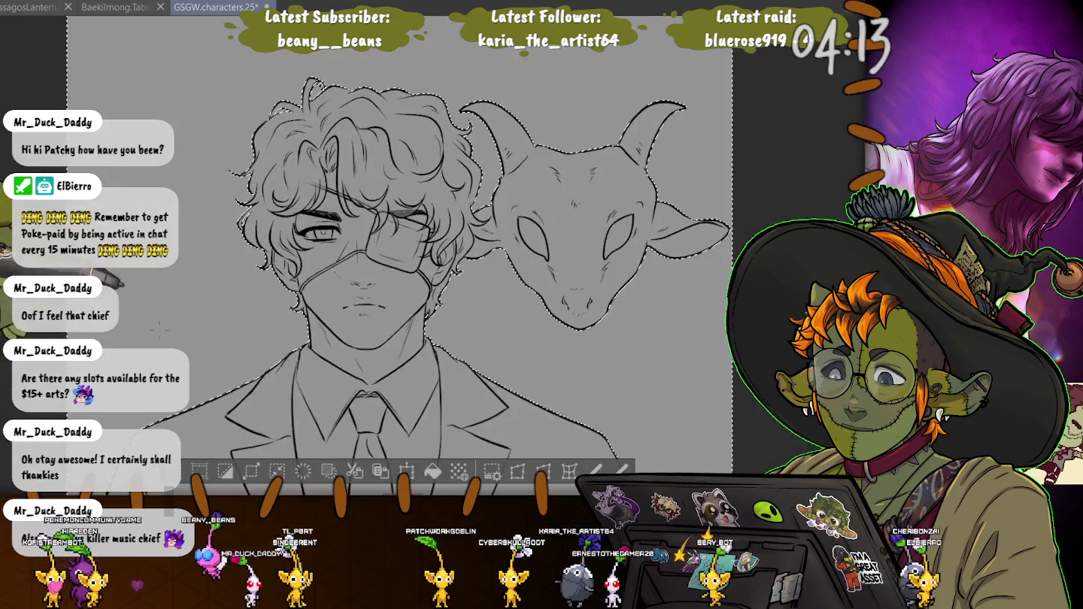
key(ctrl+minus)
drag(376, 301, 437, 173)
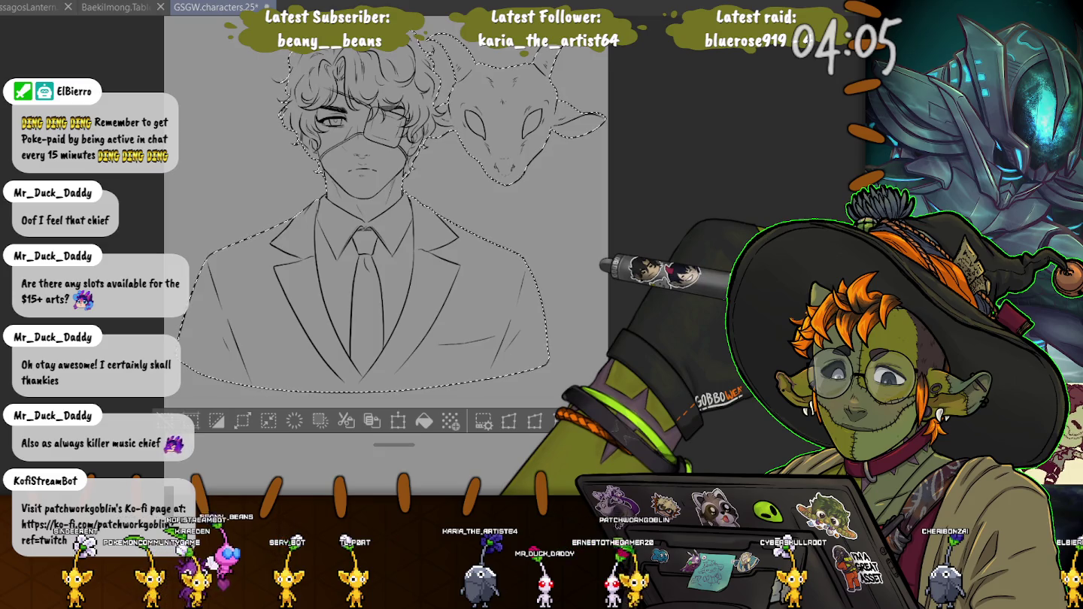
key(alt+Delete)
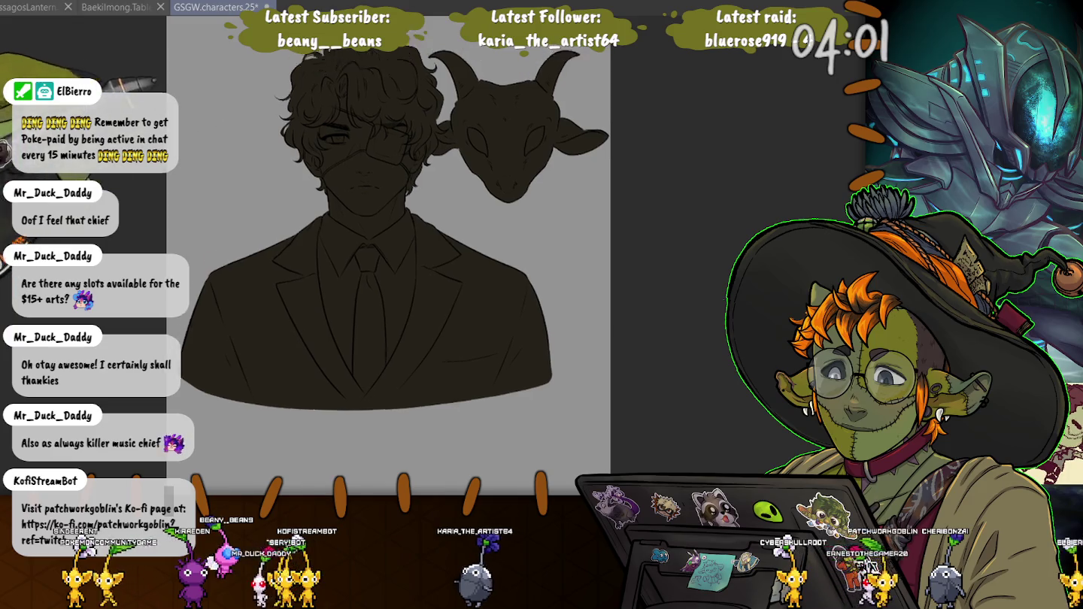
- Inspect the dark fill up close around the eye, mask, nose, mouth and chin
scroll(227, 106, up, 2)
scroll(302, 150, up, 4)
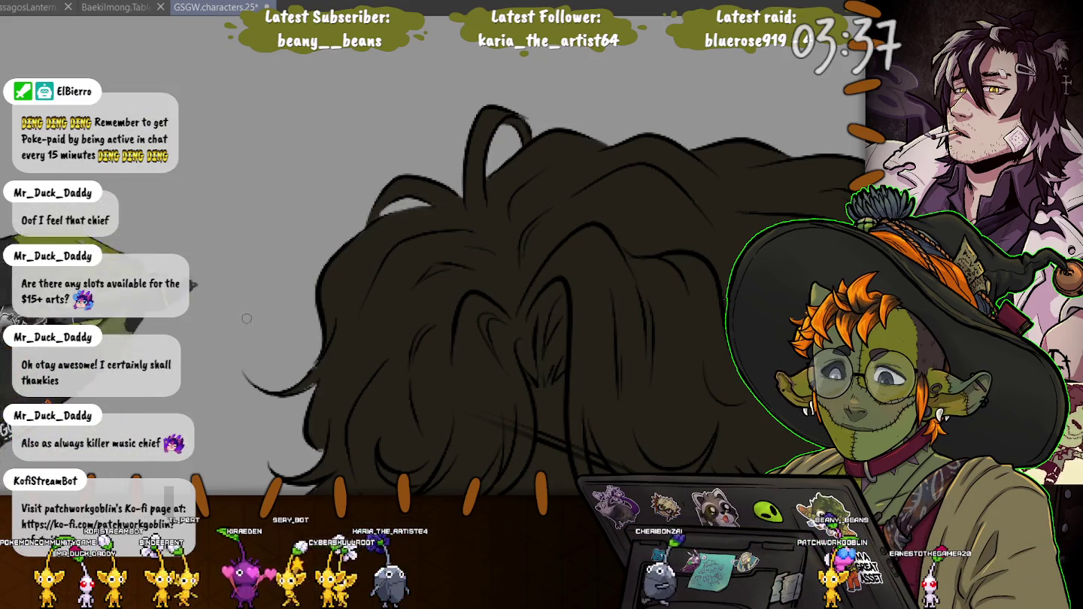
scroll(376, 188, down, 5)
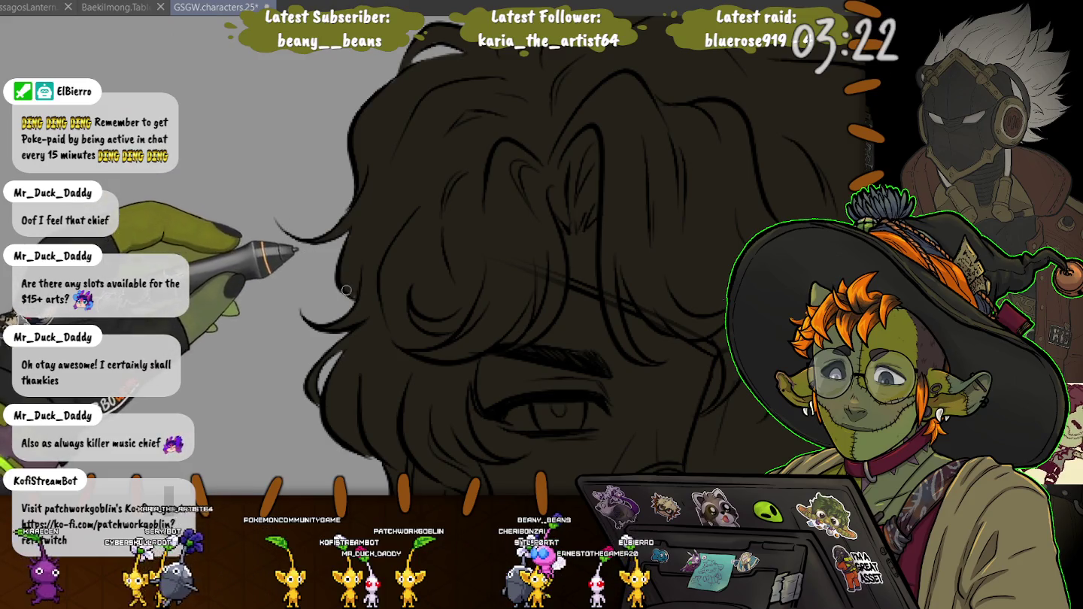
drag(345, 287, 351, 169)
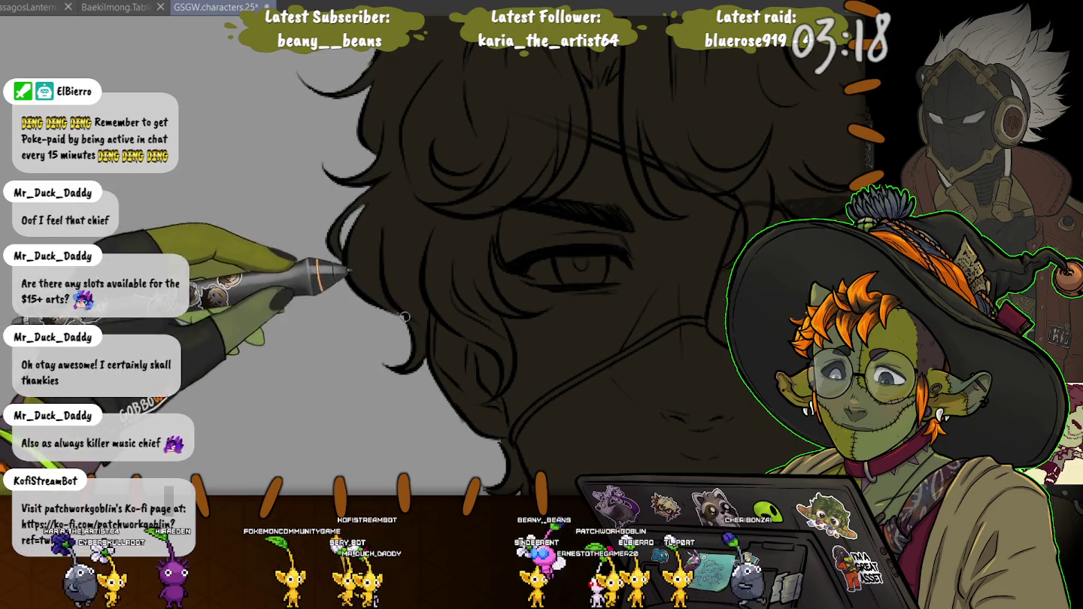
drag(375, 442, 179, 268)
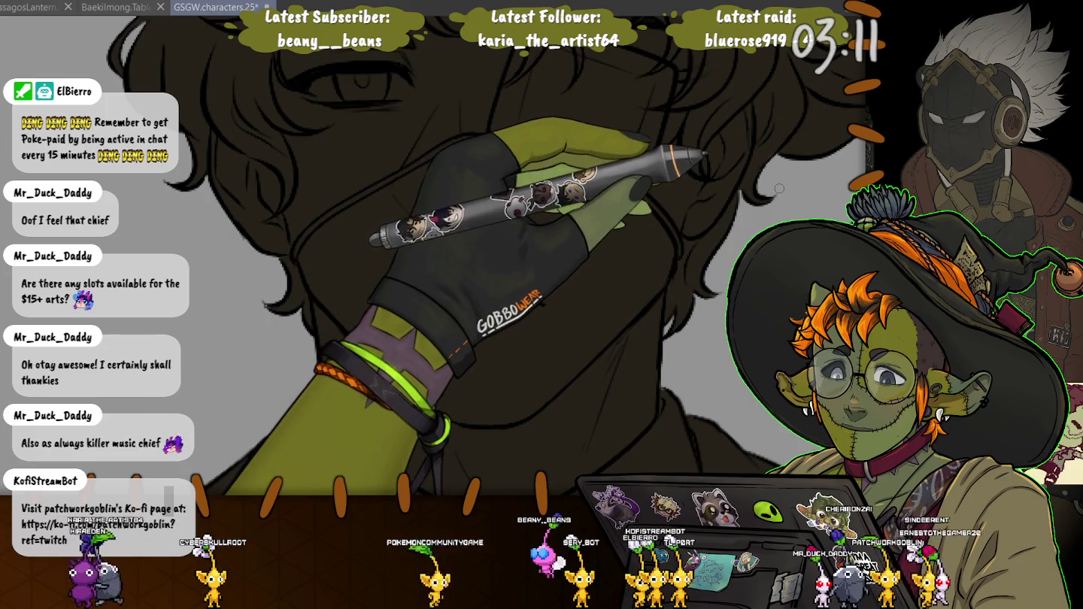
drag(398, 158, 316, 361)
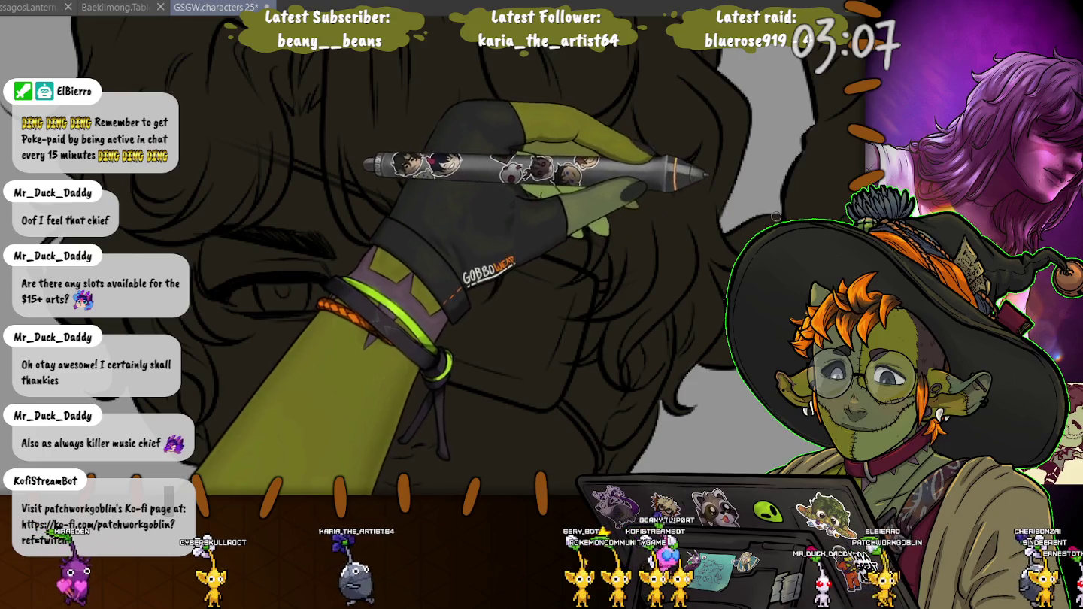
- Check the fill across the hair and suit, then reselect the figure and goat silhouette
drag(677, 90, 783, 165)
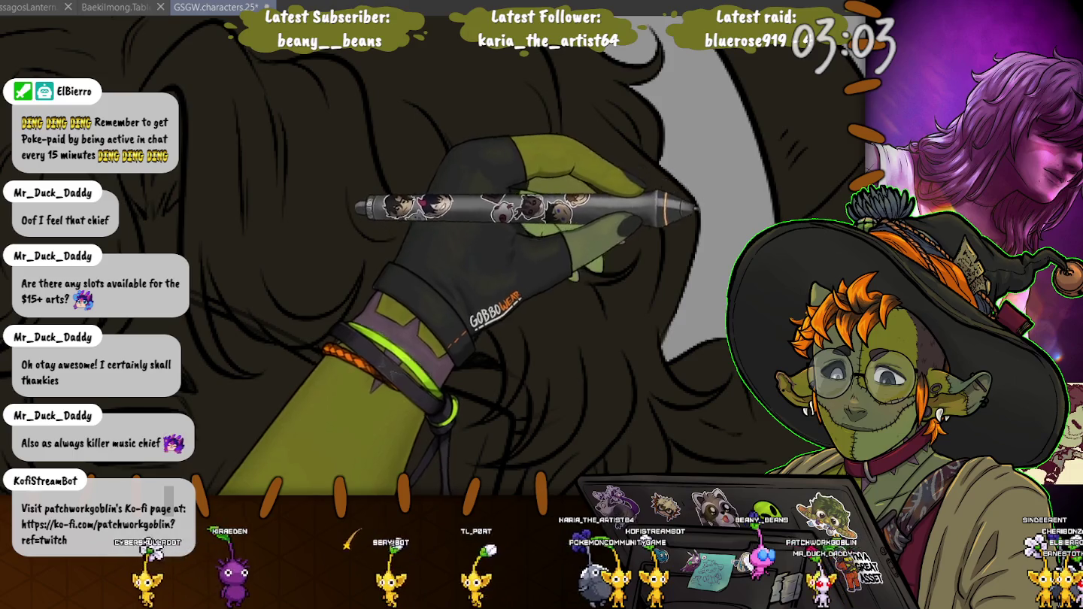
drag(519, 136, 609, 213)
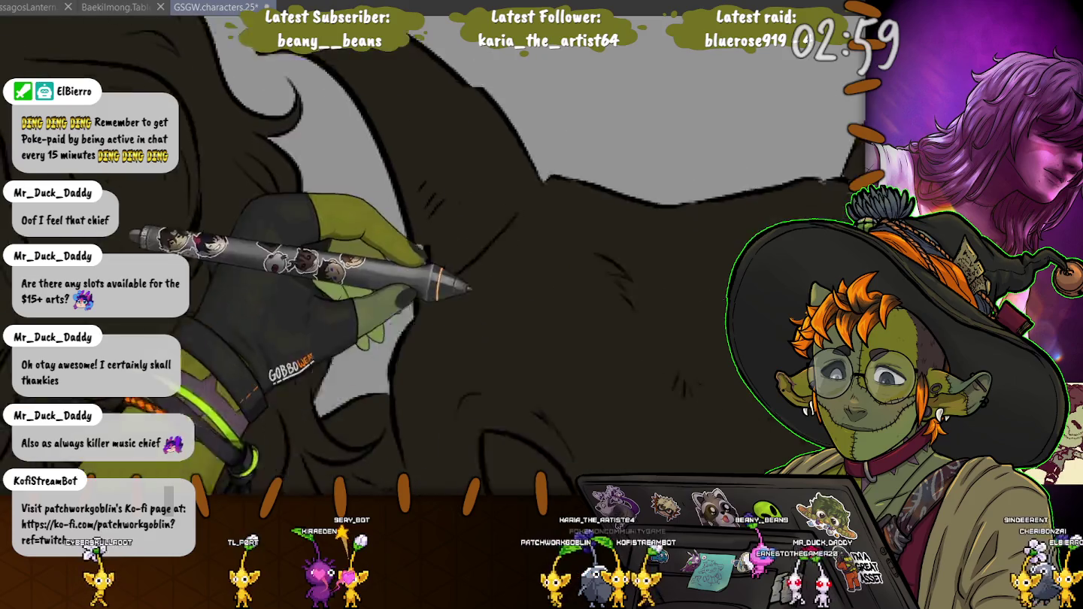
drag(639, 220, 607, 134)
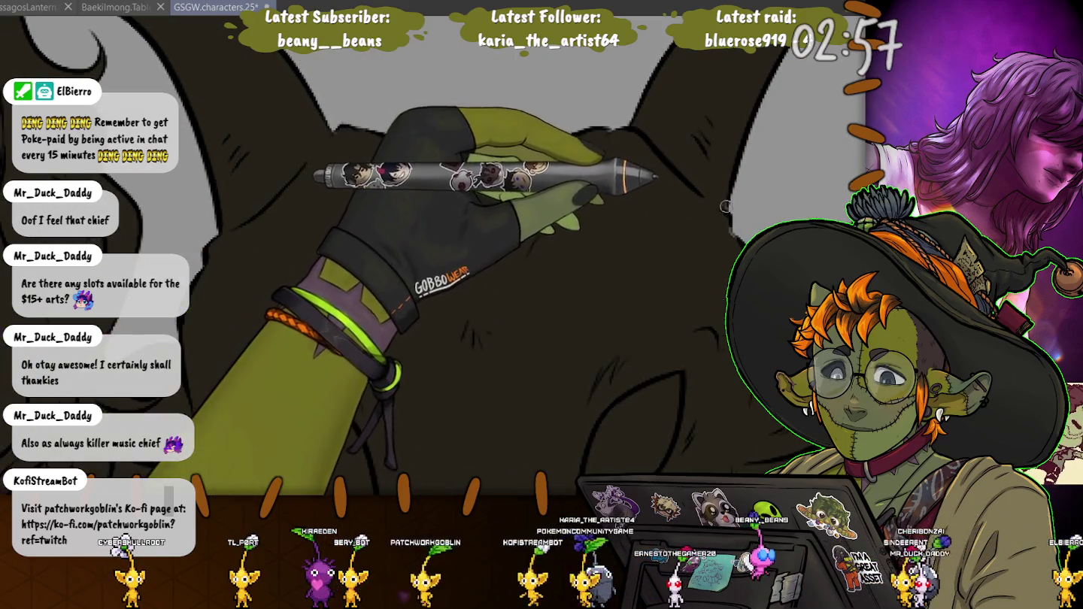
scroll(599, 317, down, 2)
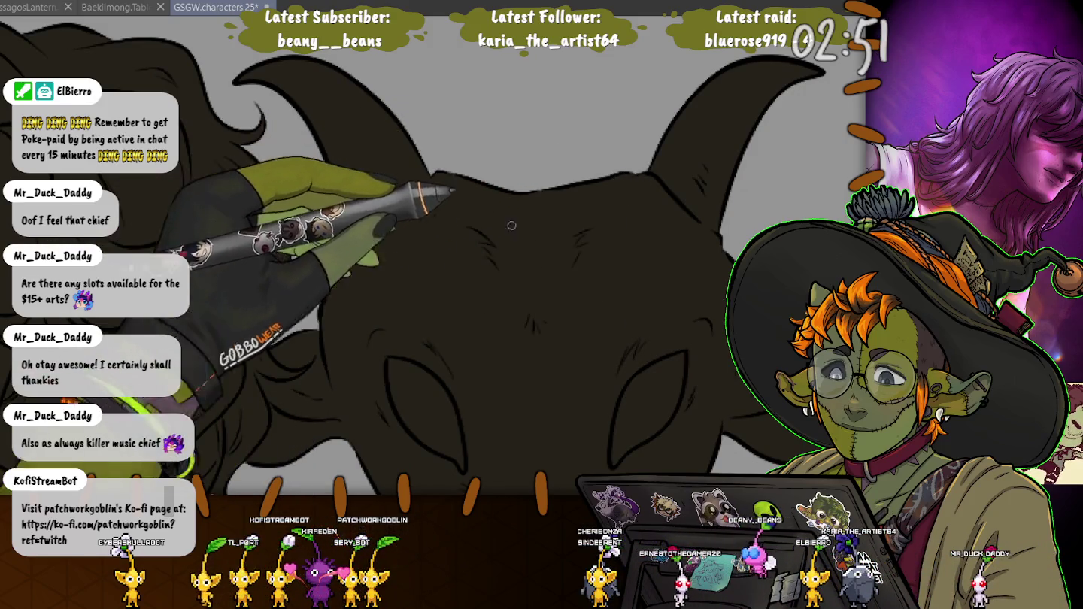
scroll(672, 259, up, 3)
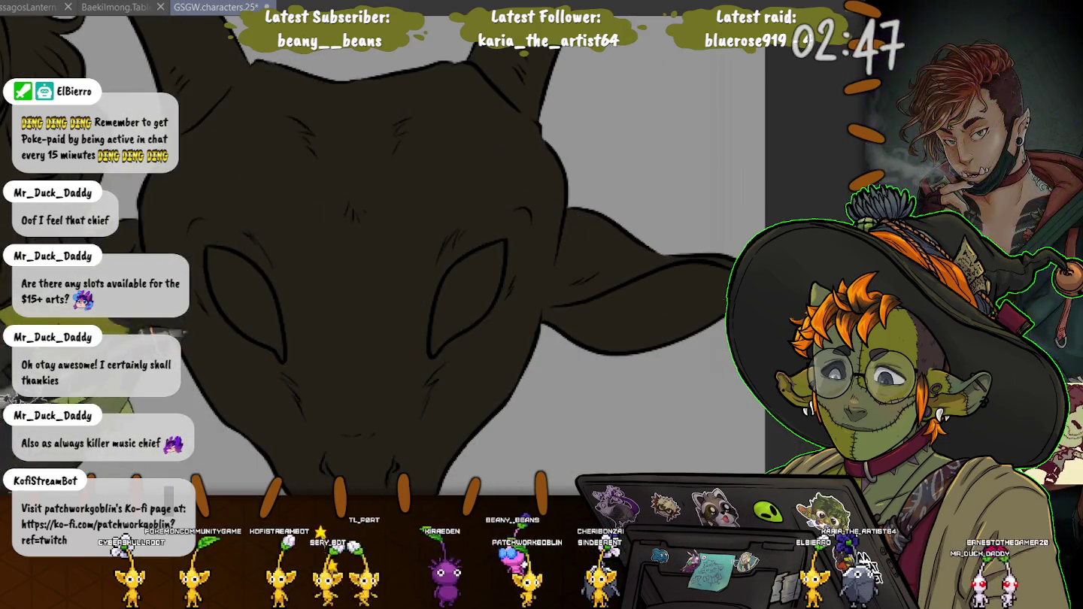
scroll(571, 234, down, 3)
scroll(413, 255, down, 2)
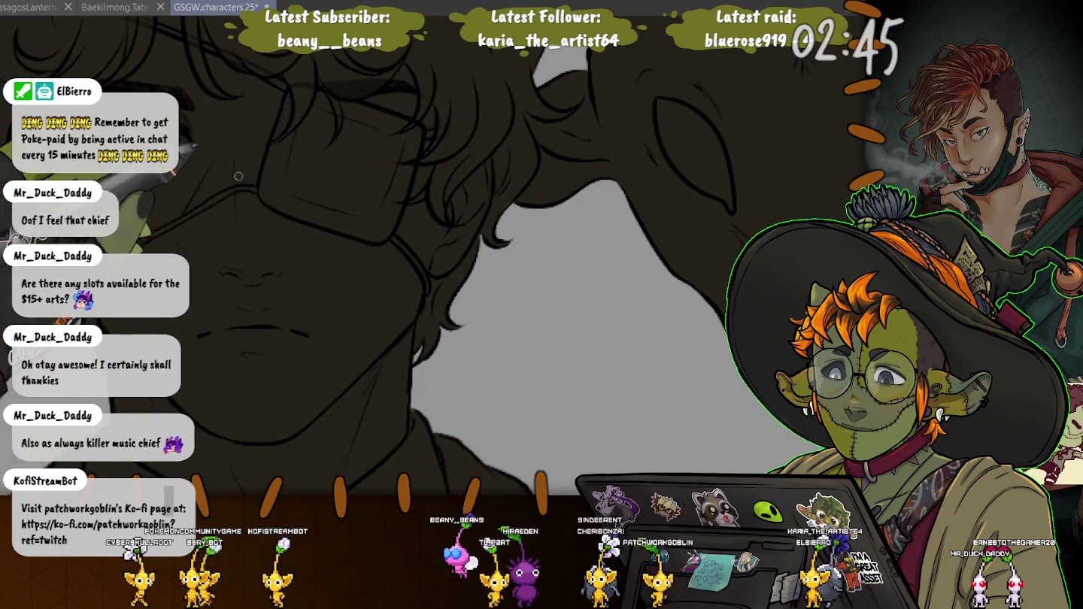
scroll(414, 255, down, 2)
scroll(414, 256, down, 2)
drag(226, 422, 414, 226)
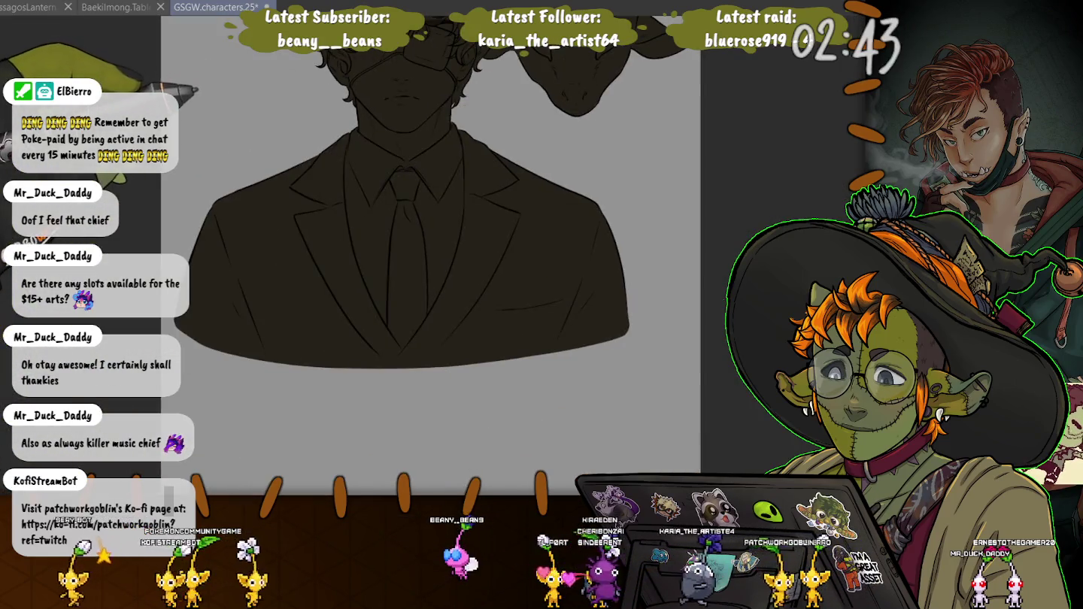
drag(517, 99, 544, 205)
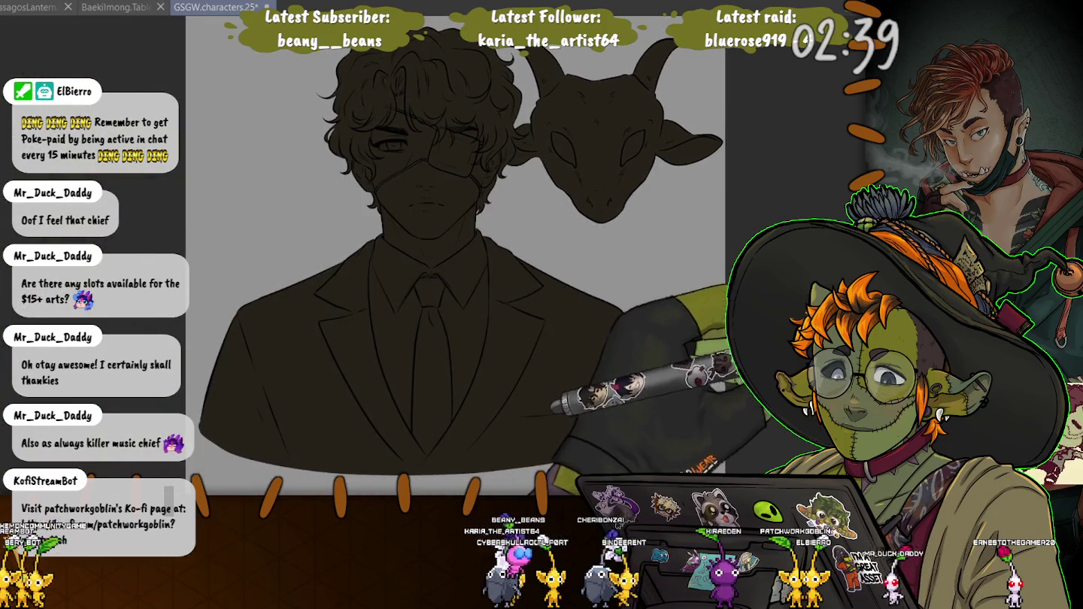
click(662, 226)
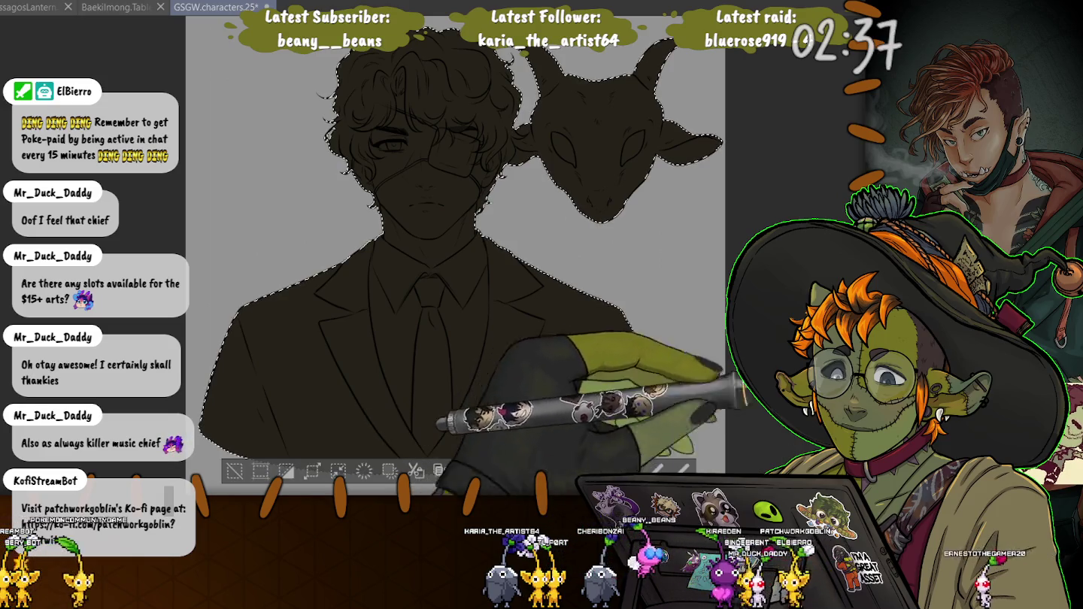
- Clear the figure selection and extend the ink line beside the man's mouth
key(ctrl+d)
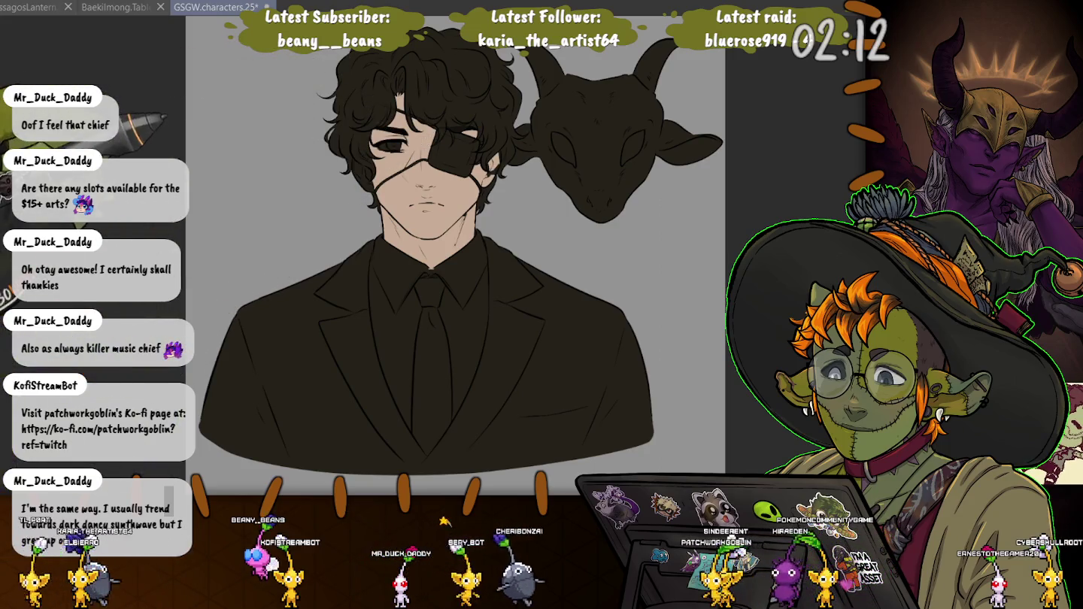
scroll(428, 195, up, 2)
scroll(429, 196, up, 2)
scroll(429, 196, up, 2)
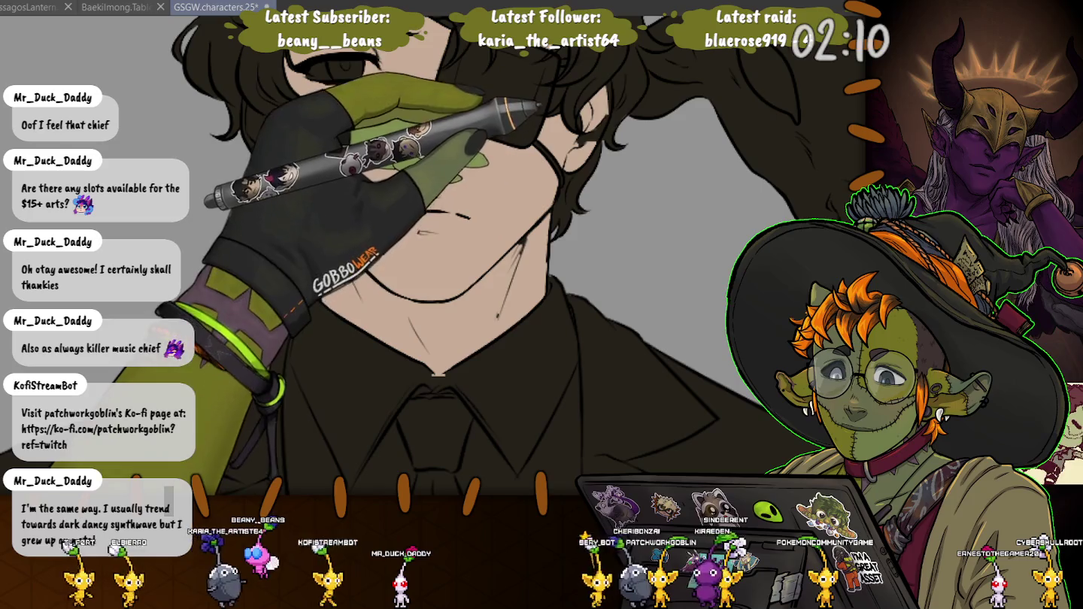
scroll(429, 256, up, 2)
scroll(430, 255, up, 2)
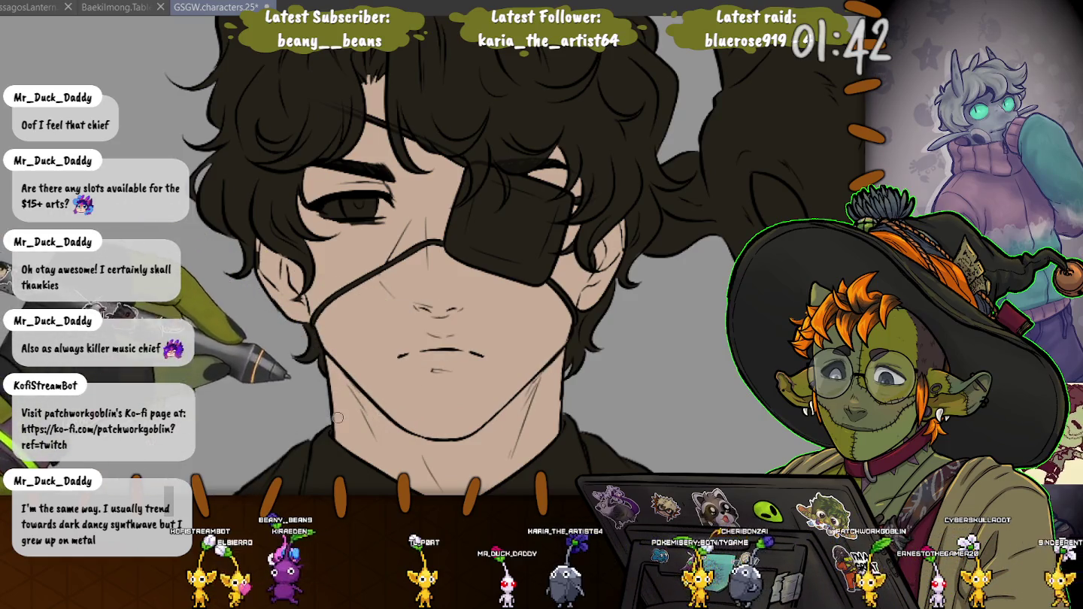
drag(396, 353, 415, 352)
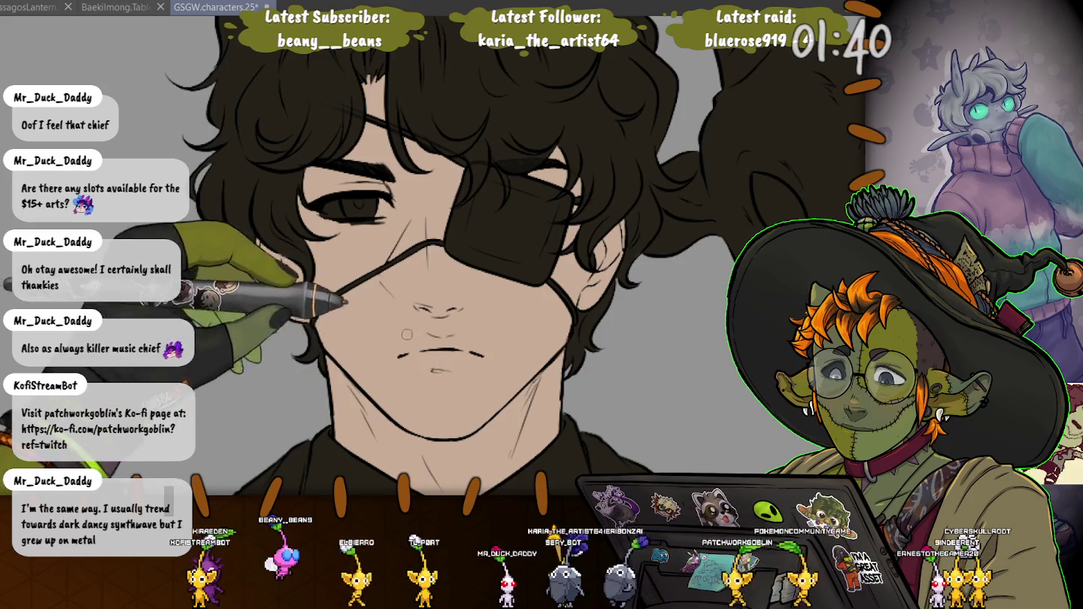